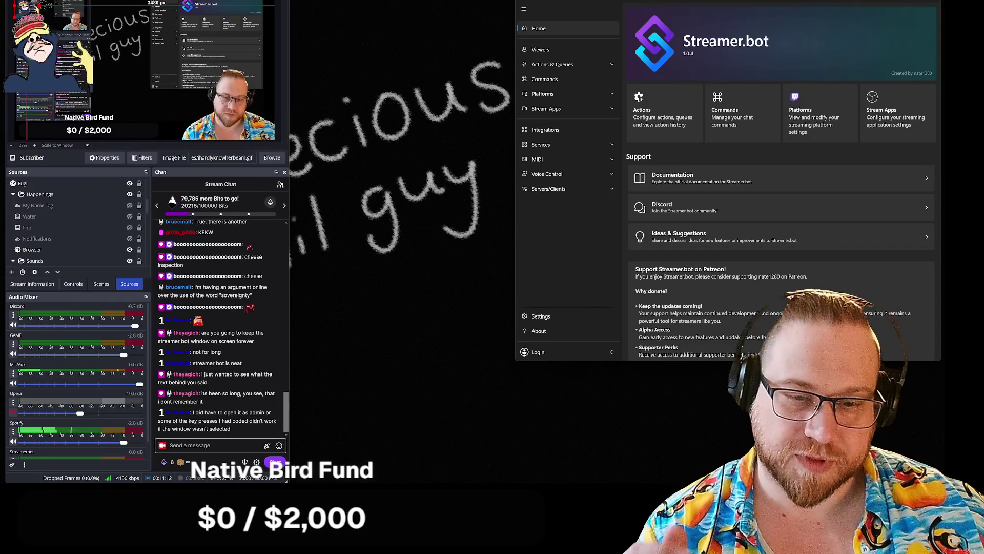
Widen the OBS window to reveal the full GIF path and check the Subscriber source's filters
{"action": "left_click_drag", "start_coordinate": [288, 480], "coordinate": [392, 476]}
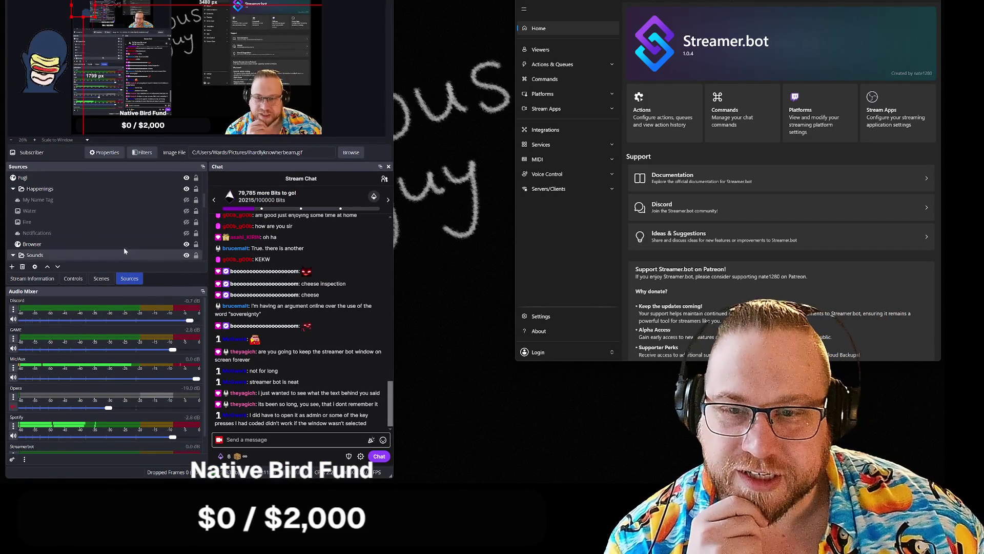
{"action": "scroll", "coordinate": [46, 202], "scroll_direction": "down", "scroll_amount": 5}
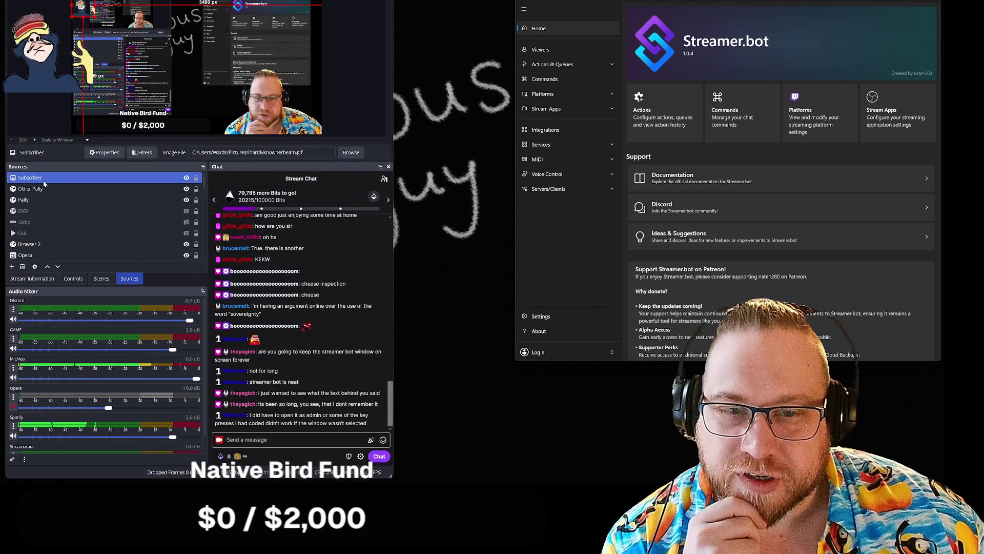
{"action": "right_click", "coordinate": [43, 181]}
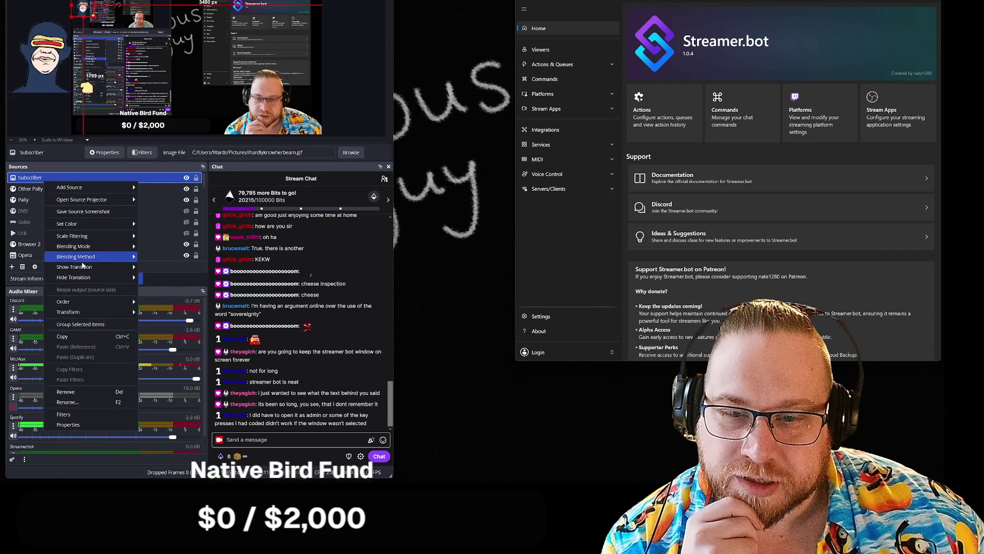
{"action": "left_click", "coordinate": [63, 415]}
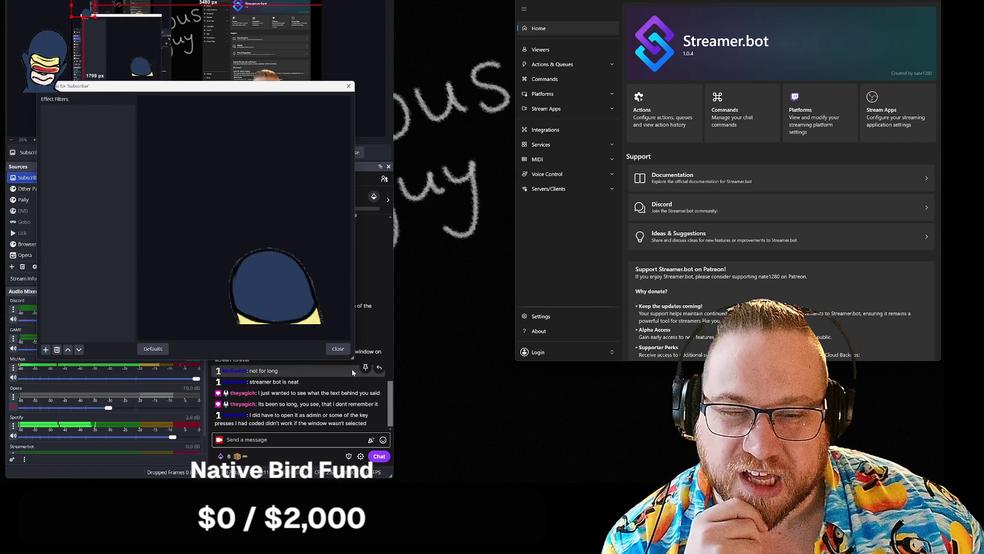
{"action": "key", "text": "Escape"}
Review the Subscriber image source's properties repeatedly, closing them unchanged each time
{"action": "right_click", "coordinate": [57, 184]}
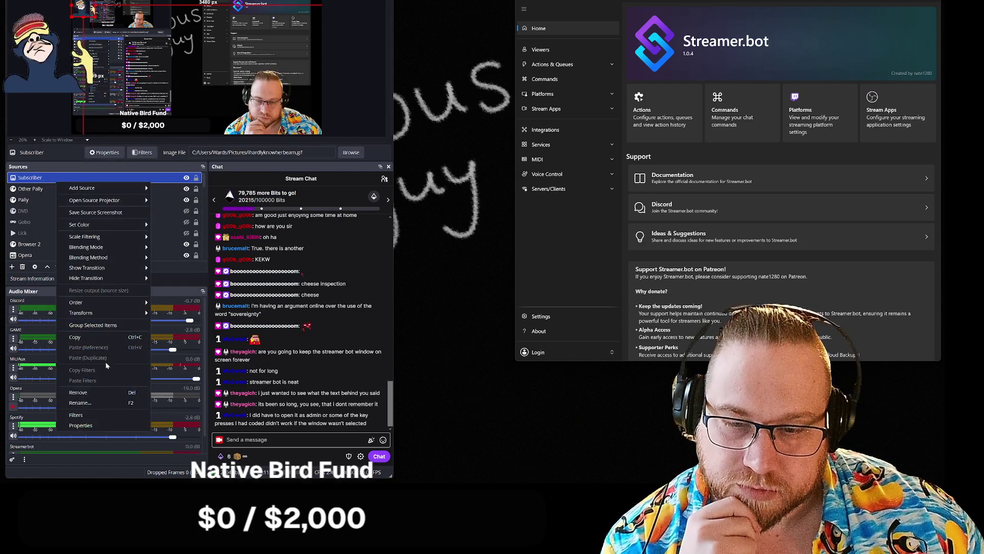
{"action": "left_click", "coordinate": [81, 425]}
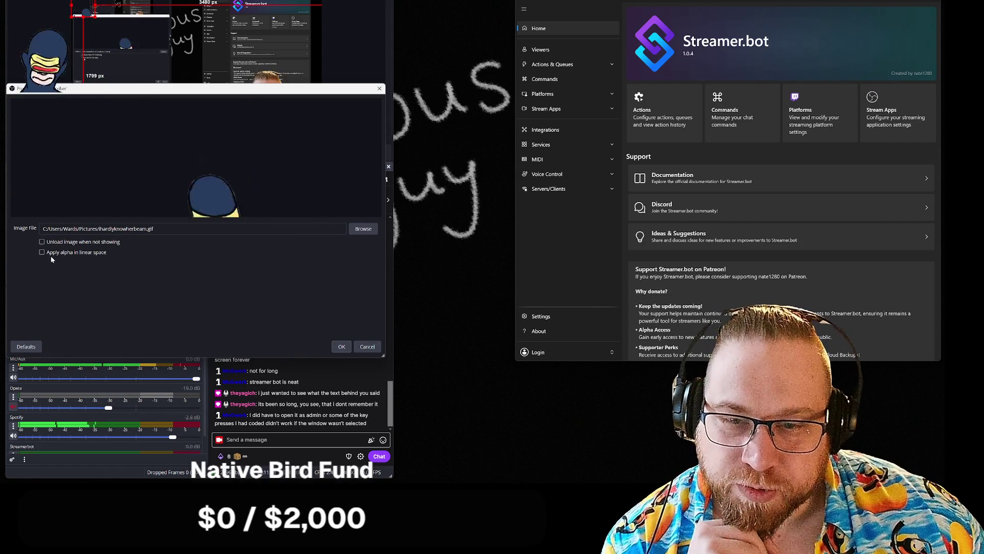
{"action": "left_click", "coordinate": [338, 347]}
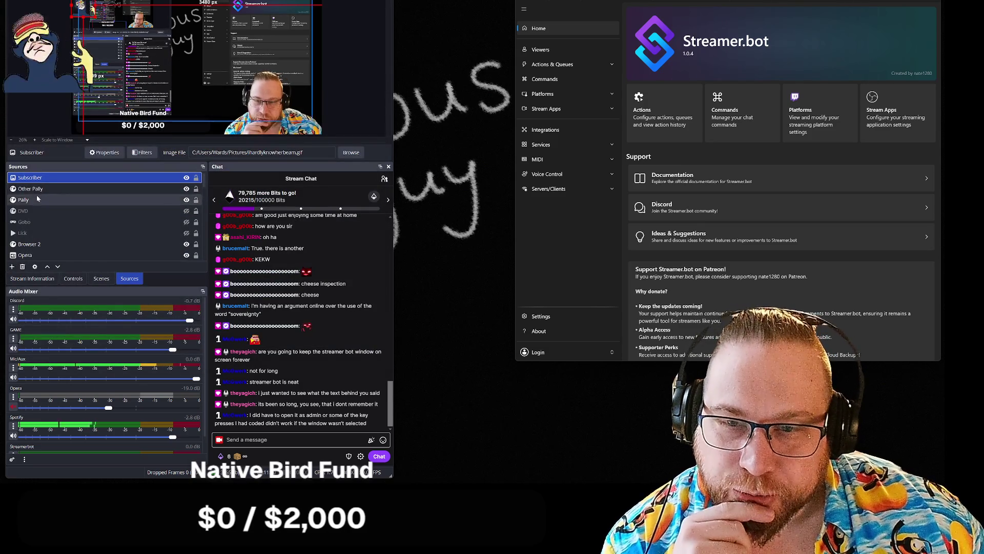
{"action": "double_click", "coordinate": [33, 177]}
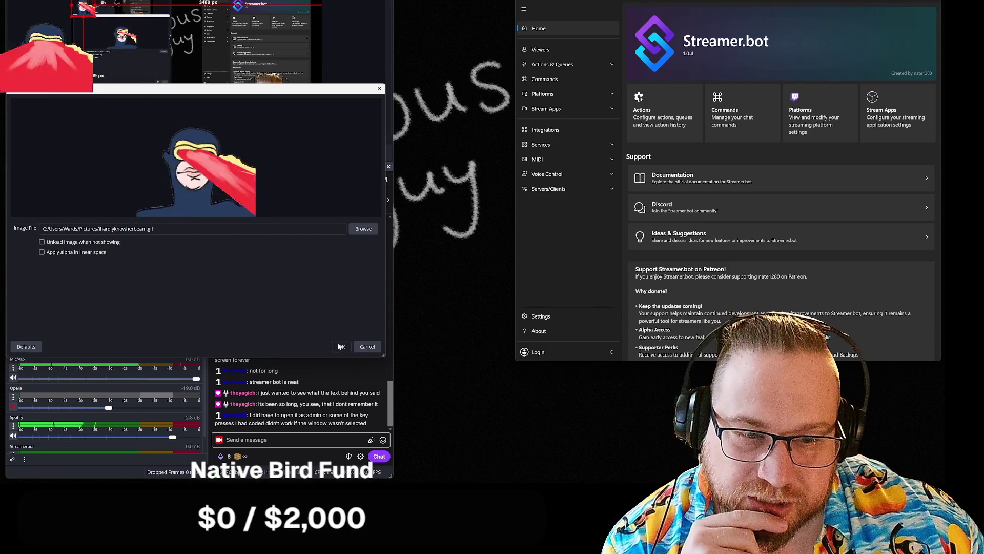
{"action": "left_click", "coordinate": [338, 346]}
{"action": "right_click", "coordinate": [31, 182]}
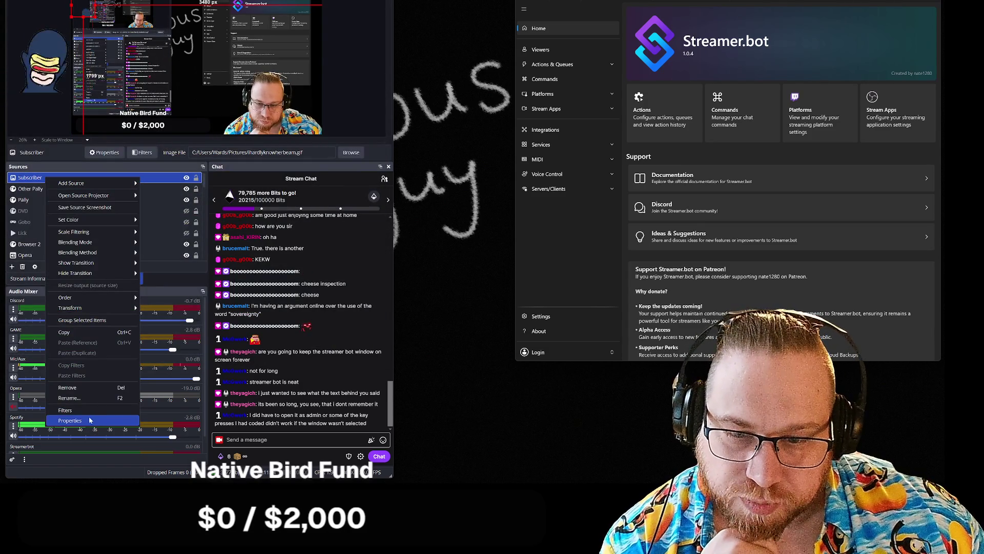
{"action": "left_click", "coordinate": [106, 388]}
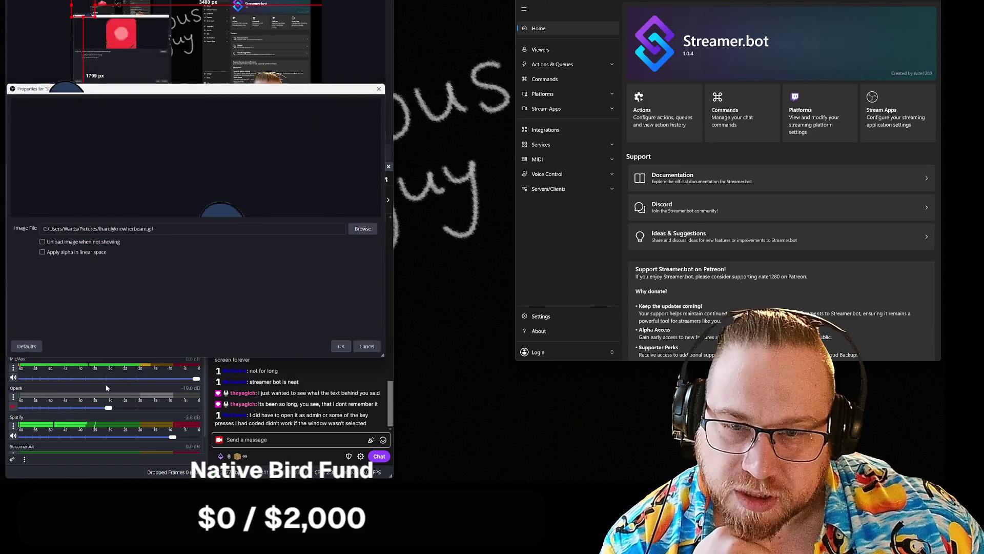
{"action": "left_click", "coordinate": [342, 348]}
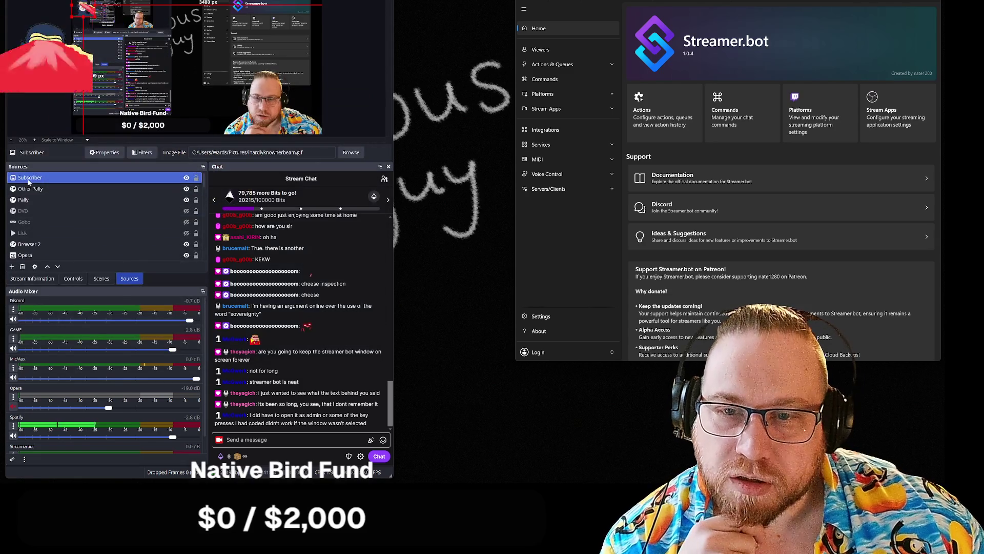
{"action": "right_click", "coordinate": [28, 180]}
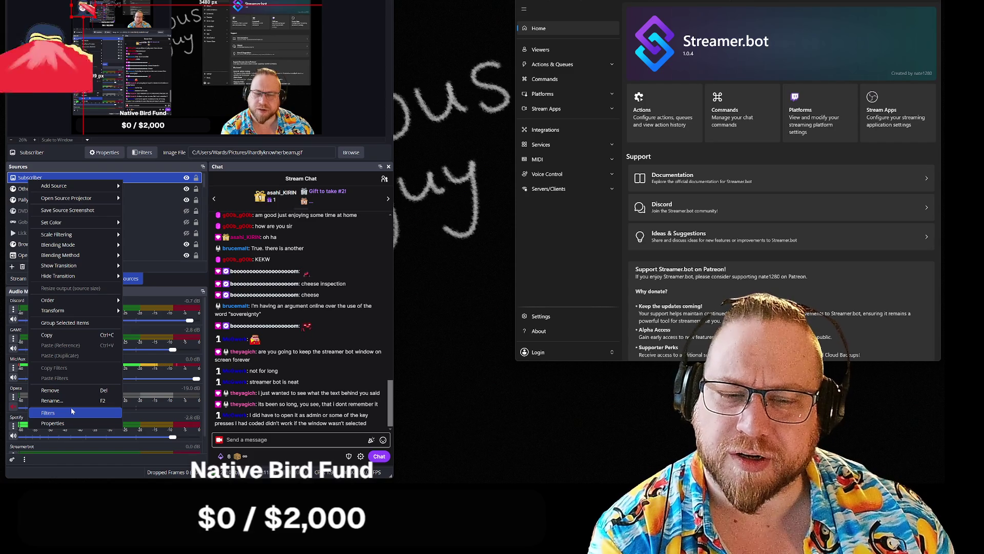
{"action": "left_click", "coordinate": [72, 411]}
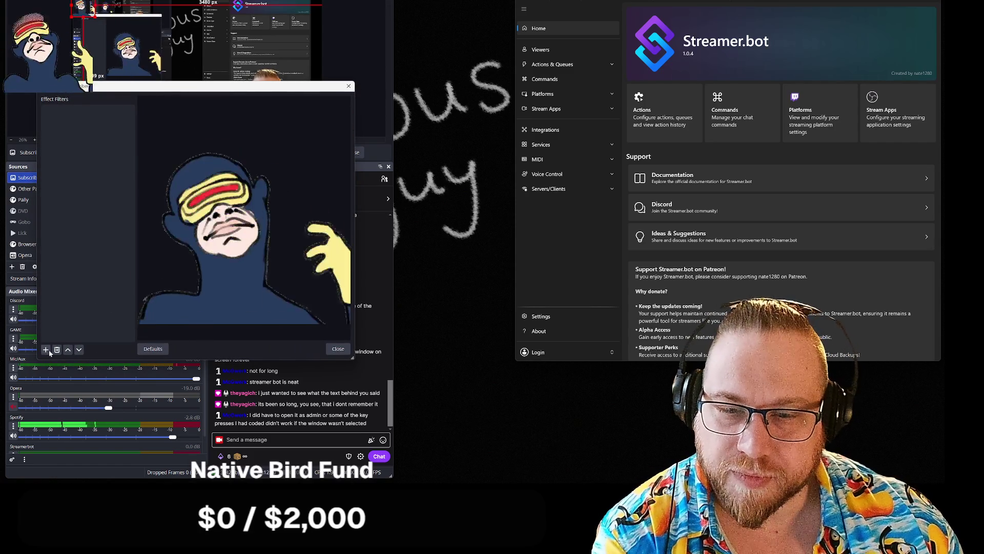
{"action": "left_click", "coordinate": [338, 349]}
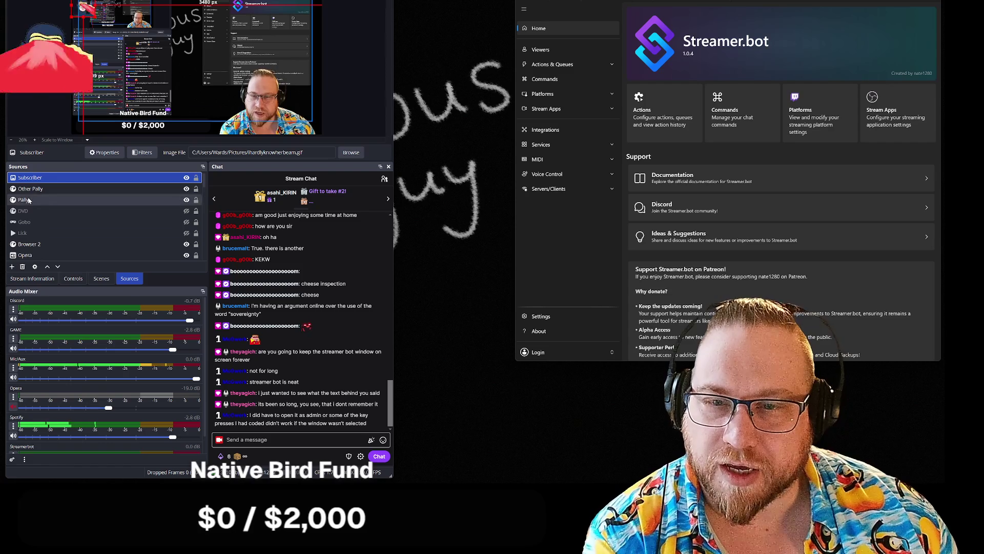
{"action": "right_click", "coordinate": [36, 179]}
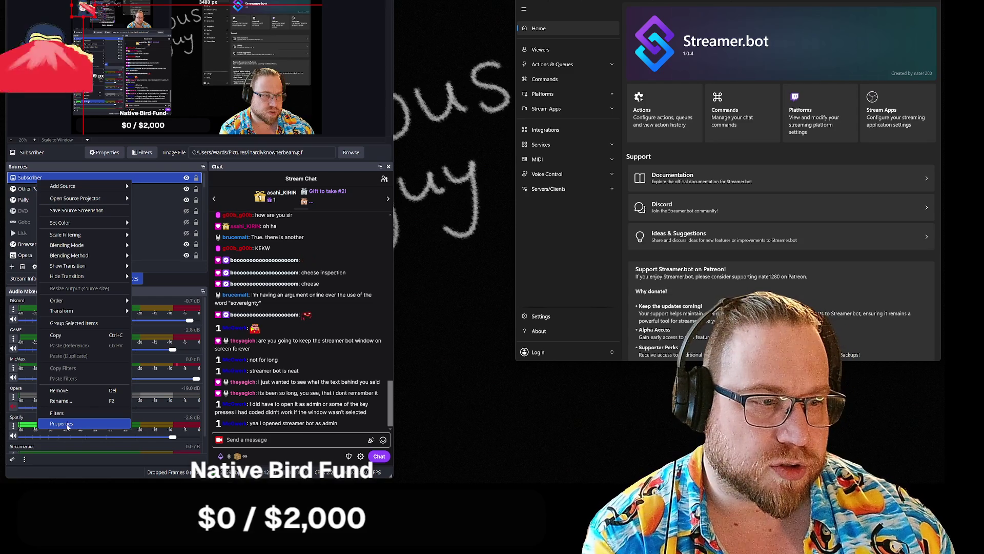
{"action": "left_click", "coordinate": [67, 426]}
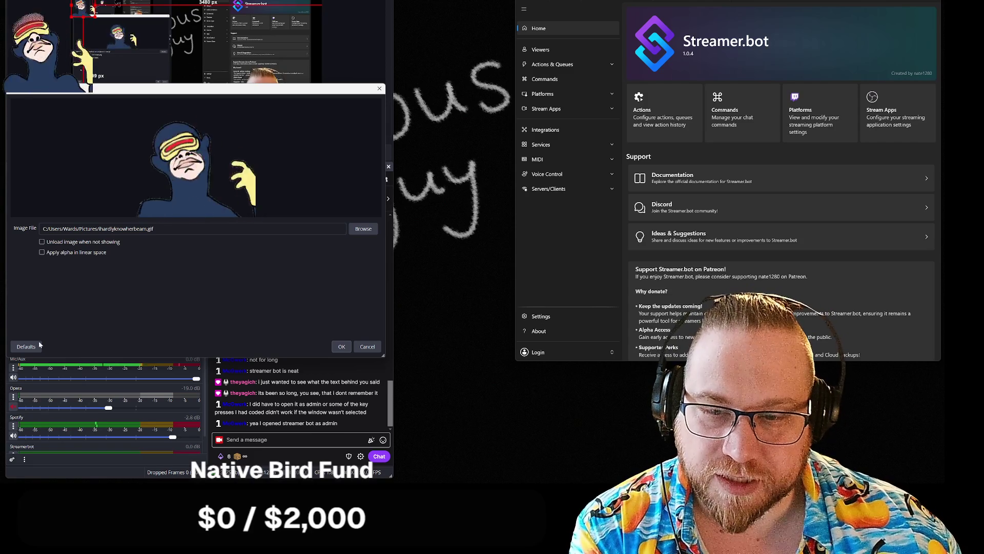
{"action": "left_click", "coordinate": [341, 346]}
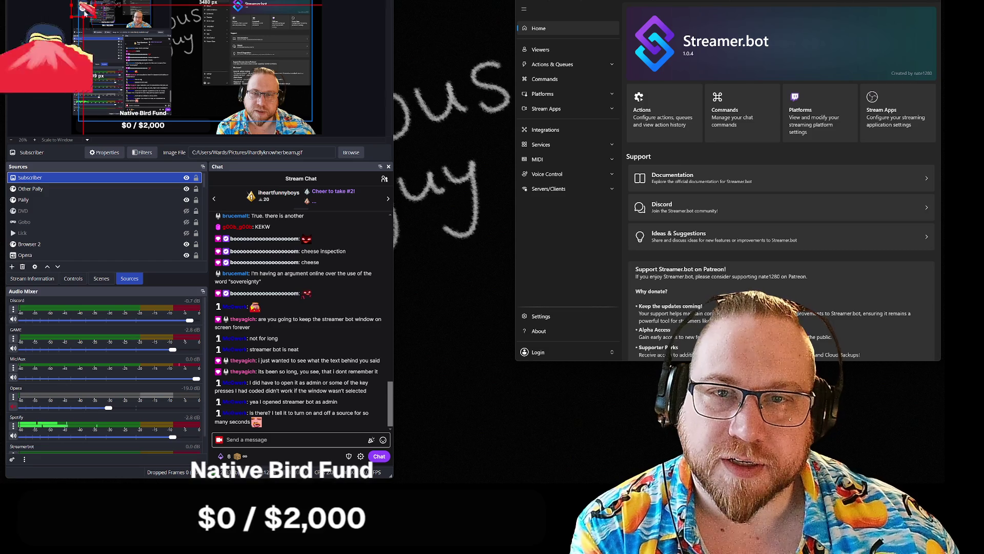
Scale the Subscriber GIF down to a small image toward the top-left of the preview
{"action": "mouse_move", "coordinate": [94, 17]}
{"action": "left_mouse_down"}
{"action": "mouse_move", "coordinate": [79, 5]}
{"action": "mouse_move", "coordinate": [197, 31]}
{"action": "mouse_move", "coordinate": [190, 56]}
{"action": "left_mouse_up"}
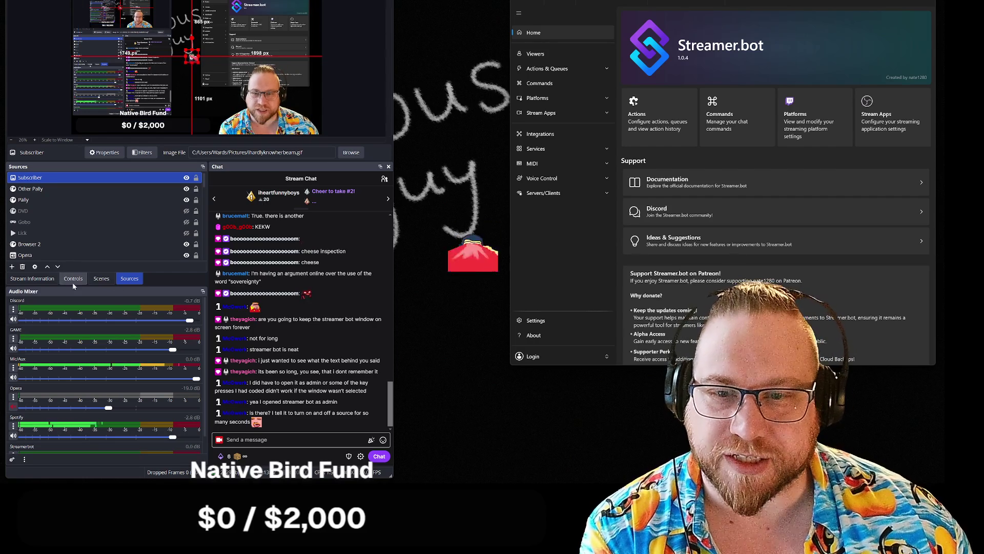
{"action": "scroll", "coordinate": [49, 243], "scroll_direction": "down", "scroll_amount": 5}
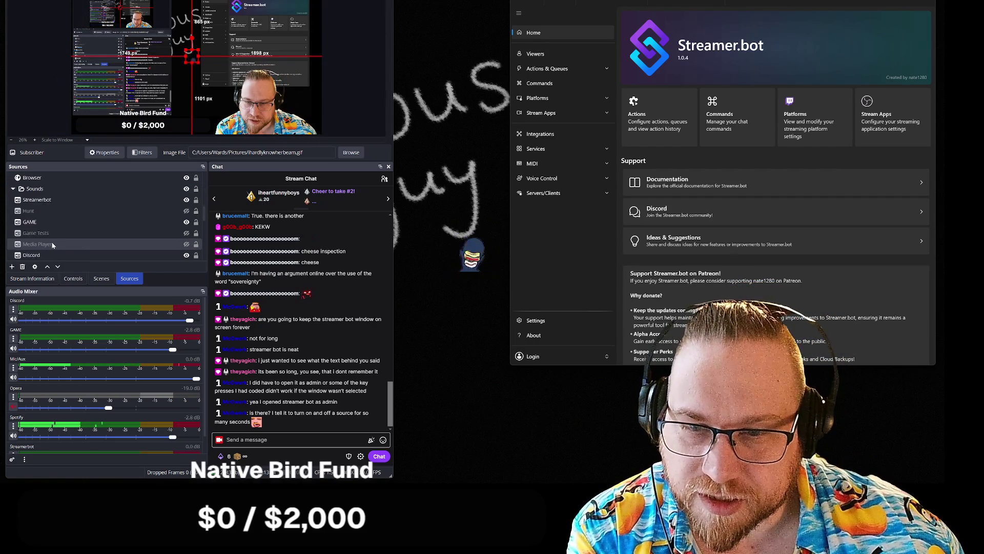
{"action": "scroll", "coordinate": [52, 245], "scroll_direction": "down", "scroll_amount": 5}
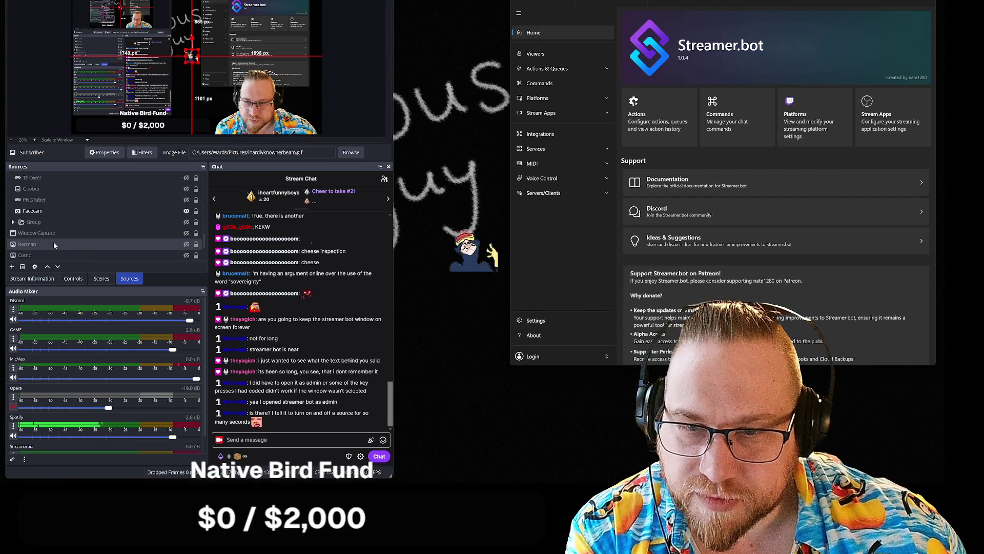
Briefly show the Lick overlay to test it, then select the Subscriber source
{"action": "scroll", "coordinate": [52, 238], "scroll_direction": "up", "scroll_amount": 2}
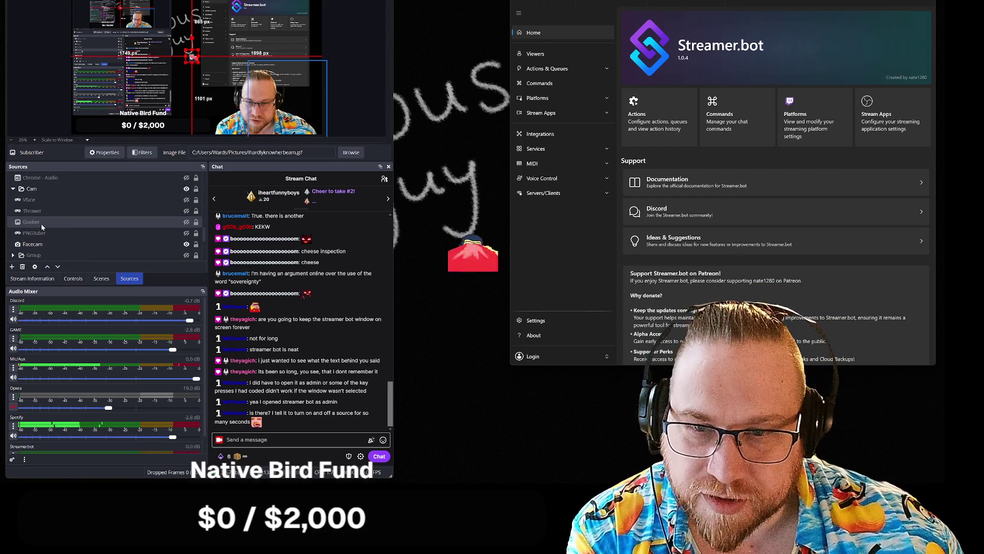
{"action": "scroll", "coordinate": [41, 223], "scroll_direction": "down", "scroll_amount": 5}
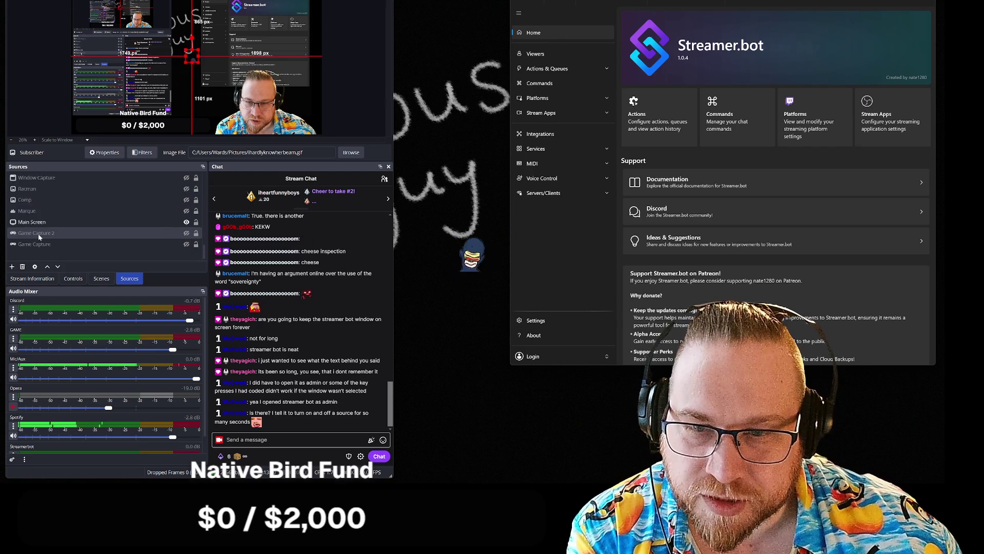
{"action": "scroll", "coordinate": [41, 237], "scroll_direction": "up", "scroll_amount": 5}
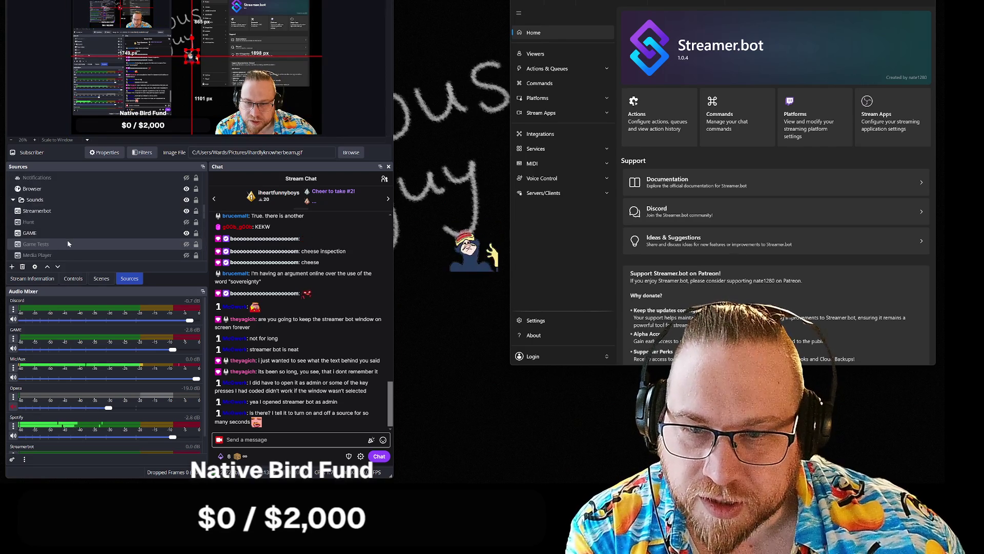
{"action": "scroll", "coordinate": [66, 240], "scroll_direction": "up", "scroll_amount": 5}
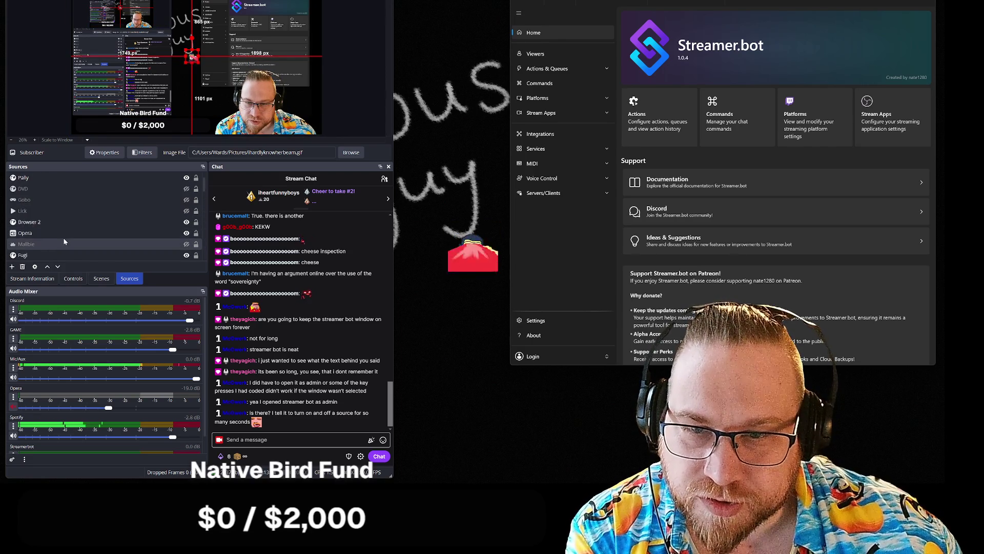
{"action": "left_click", "coordinate": [187, 211]}
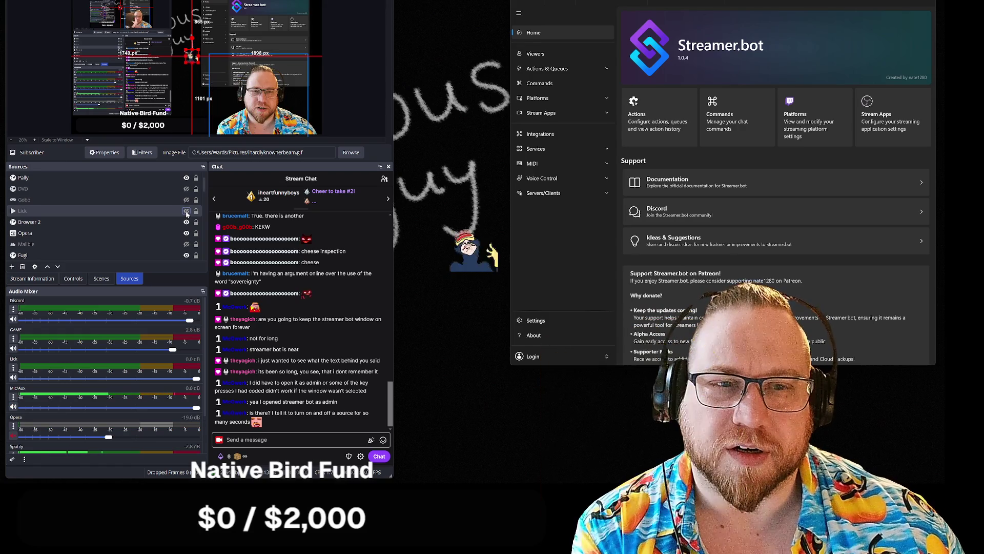
{"action": "scroll", "coordinate": [97, 220], "scroll_direction": "up", "scroll_amount": 2}
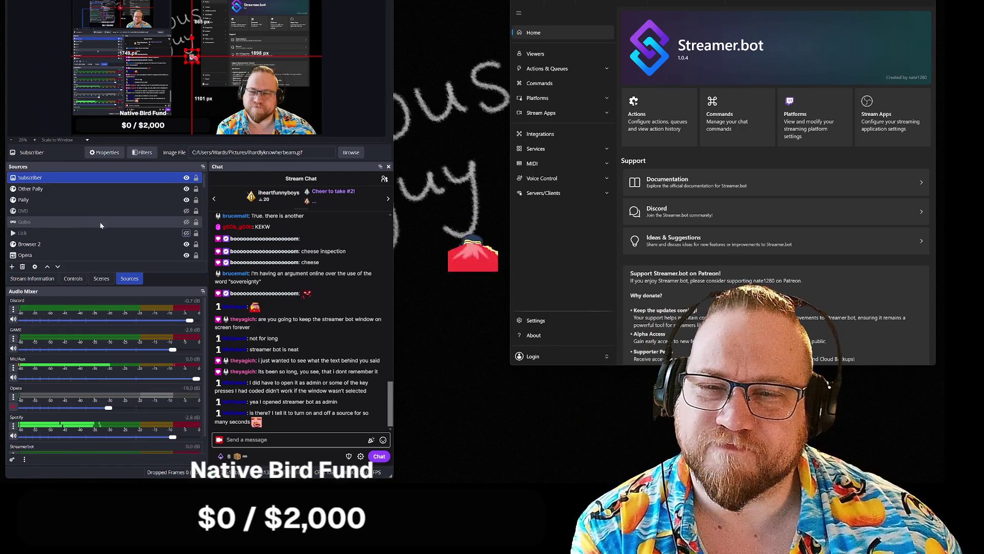
{"action": "left_click", "coordinate": [26, 178]}
Remove the old Subscriber source from the scene
{"action": "right_click", "coordinate": [26, 179]}
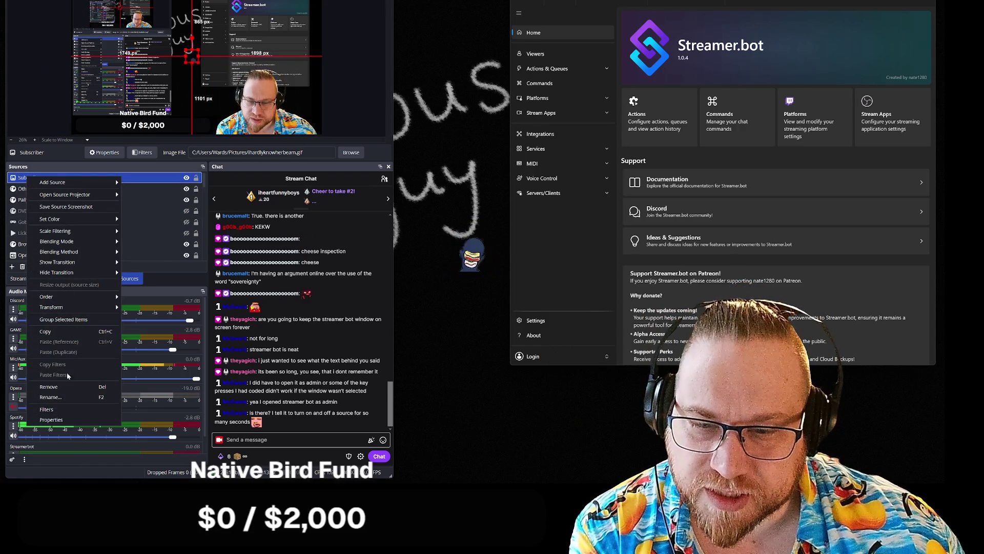
{"action": "left_click", "coordinate": [56, 386]}
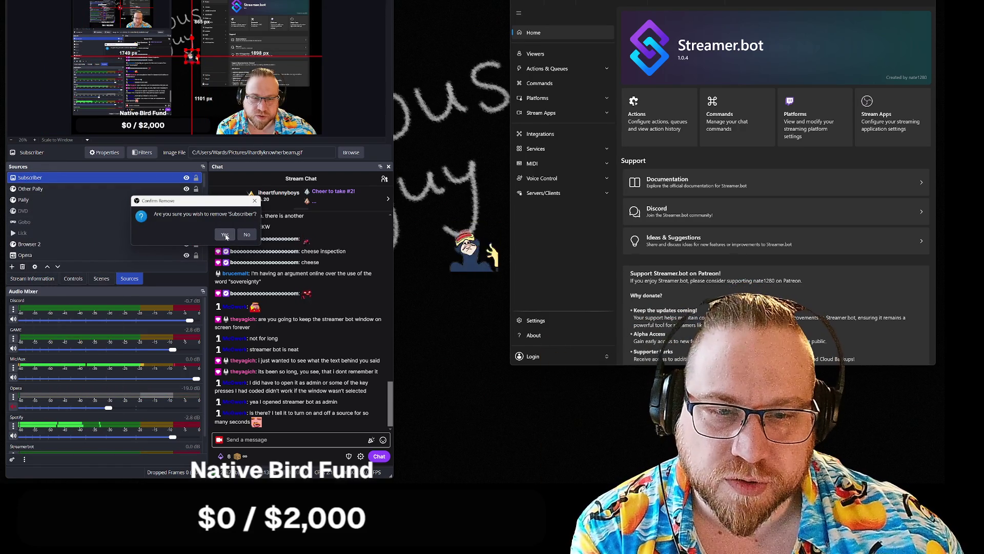
{"action": "left_click", "coordinate": [225, 235]}
{"action": "left_click", "coordinate": [12, 266]}
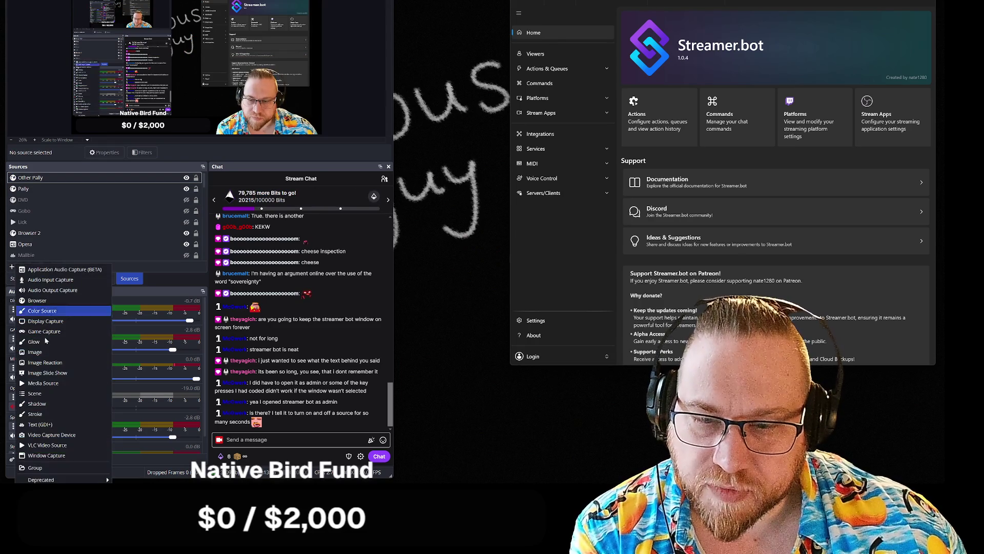
Add a new Media Source named 'Subscriber', leaving its settings closed for now
{"action": "left_click", "coordinate": [43, 383]}
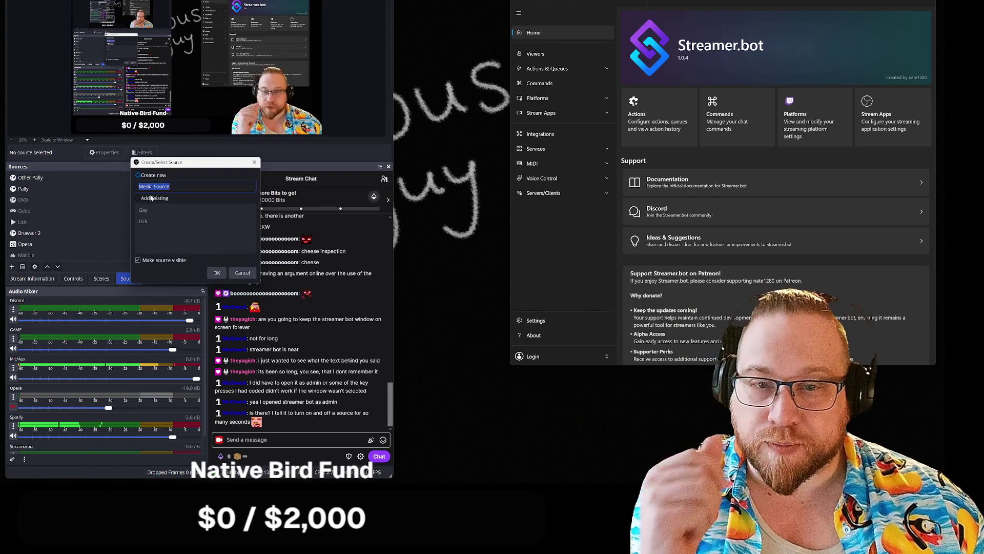
{"action": "type", "text": "Sub"}
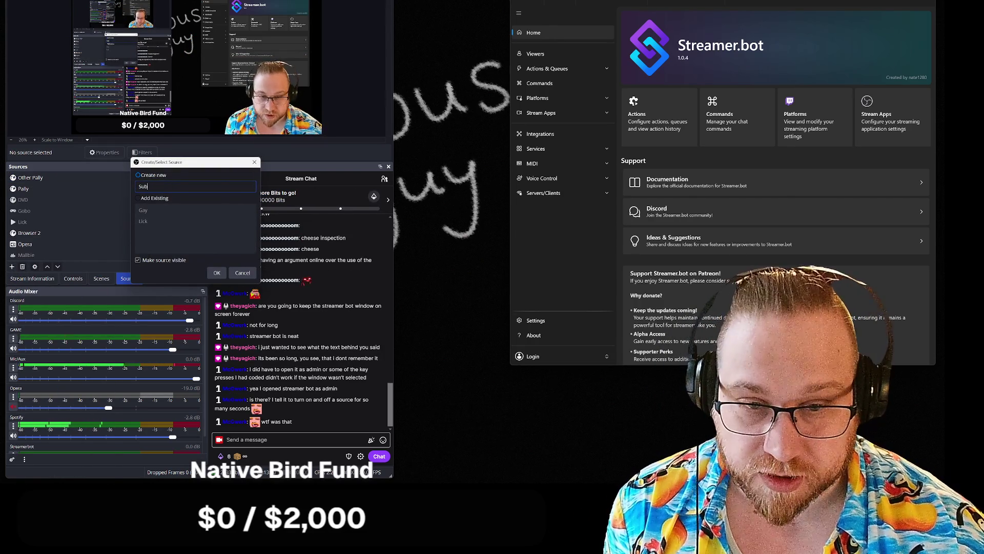
{"action": "type", "text": "scriber"}
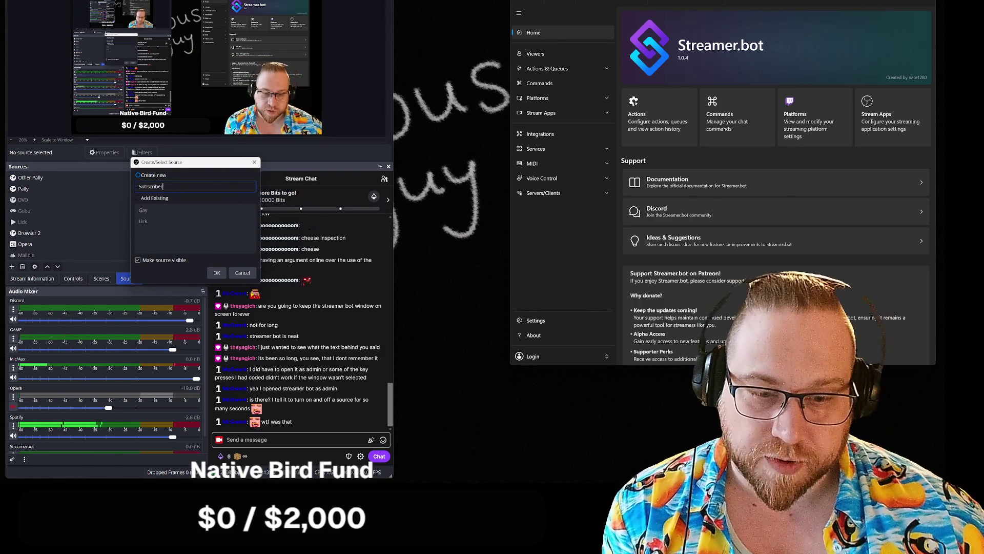
{"action": "left_click", "coordinate": [217, 273]}
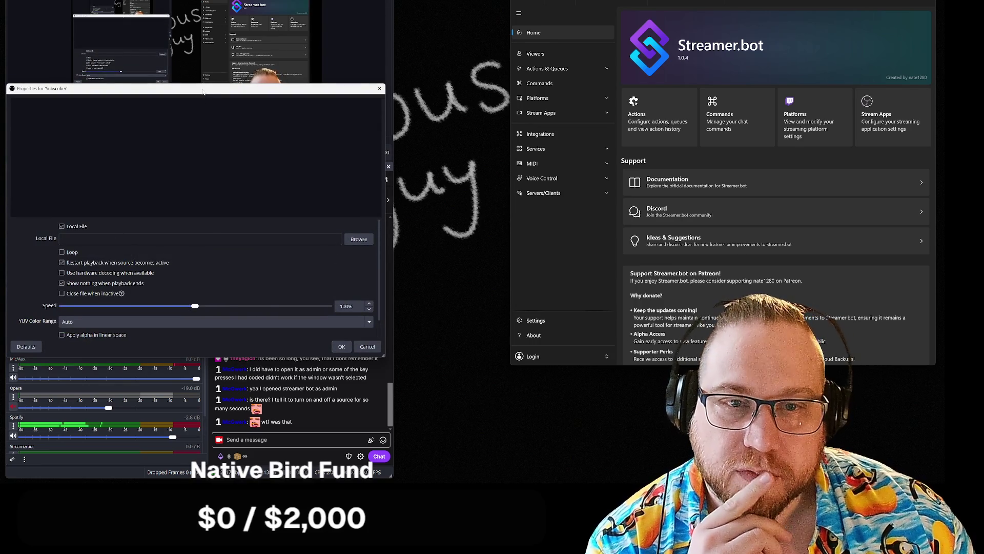
{"action": "key", "text": "Escape"}
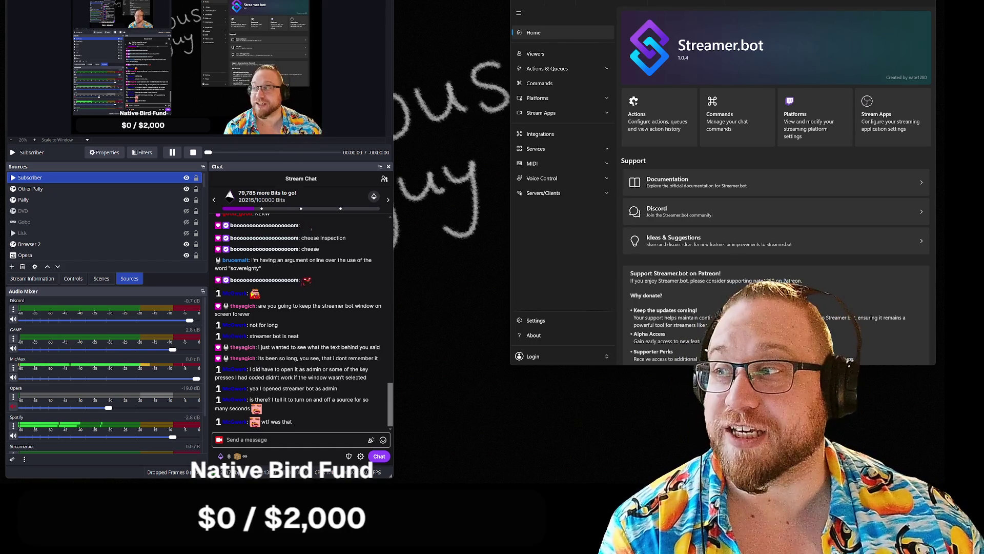
Make the Subscriber media source visible, looping, and restarting playback whenever it becomes active
{"action": "left_click", "coordinate": [105, 152]}
{"action": "mouse_move", "coordinate": [201, 87]}
{"action": "left_mouse_down"}
{"action": "mouse_move", "coordinate": [471, 87]}
{"action": "mouse_move", "coordinate": [479, 23]}
{"action": "mouse_move", "coordinate": [408, 29]}
{"action": "mouse_move", "coordinate": [621, 0]}
{"action": "mouse_move", "coordinate": [552, 0]}
{"action": "left_mouse_up"}
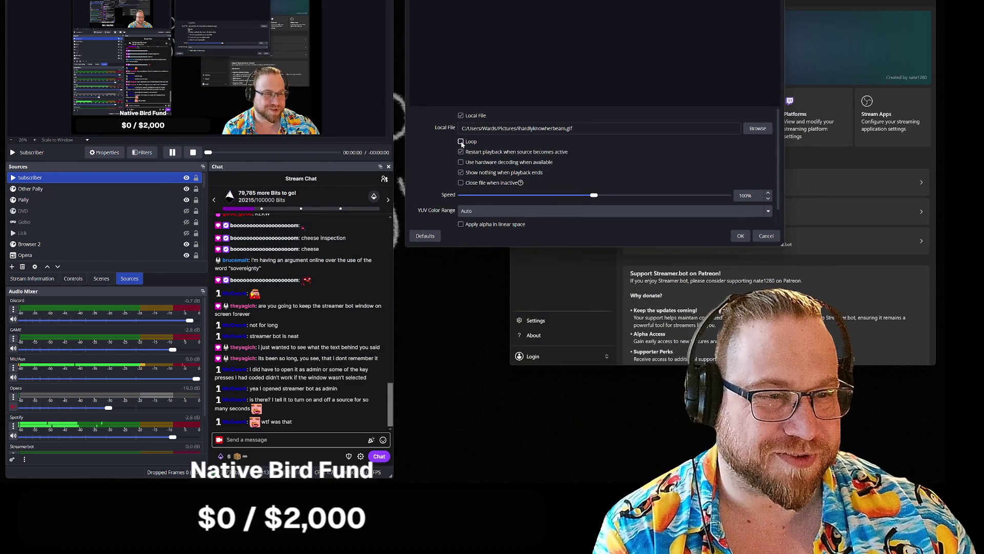
{"action": "left_click_drag", "start_coordinate": [551, 0], "coordinate": [544, 0]}
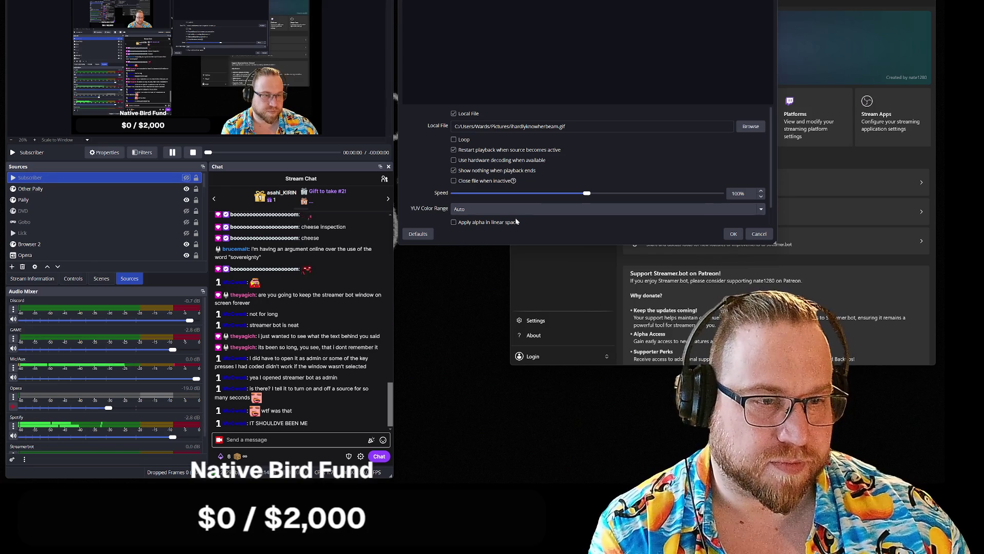
{"action": "left_click", "coordinate": [454, 140]}
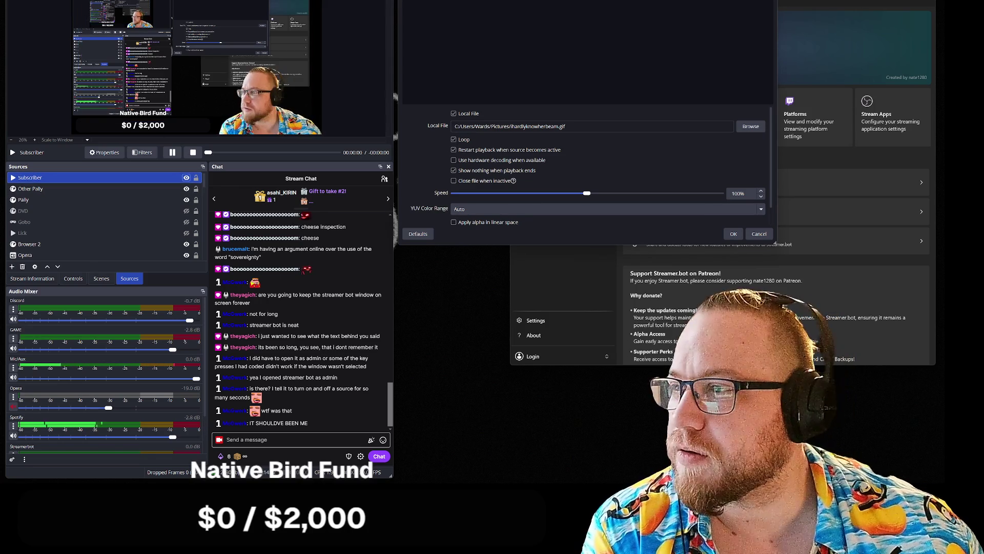
{"action": "left_click", "coordinate": [186, 177]}
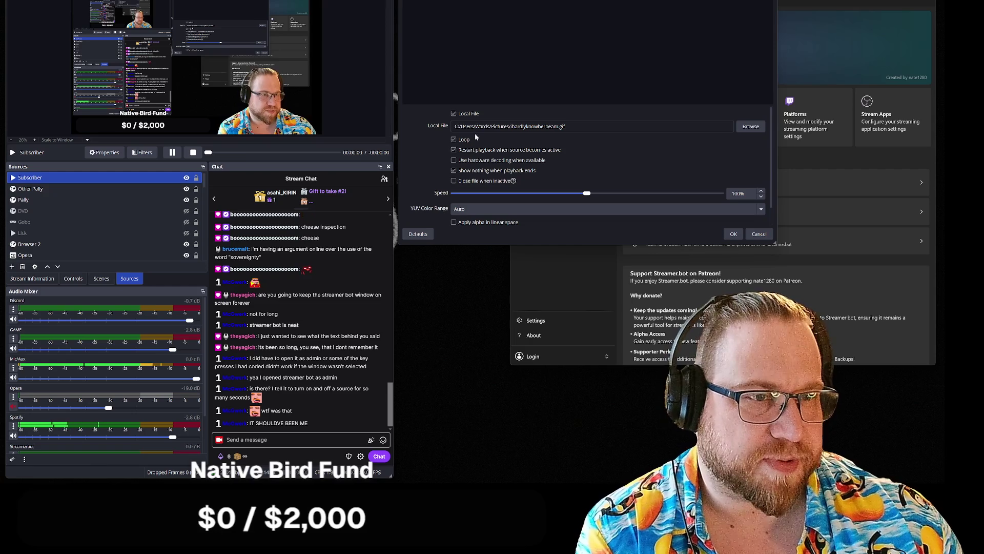
{"action": "left_click", "coordinate": [453, 114]}
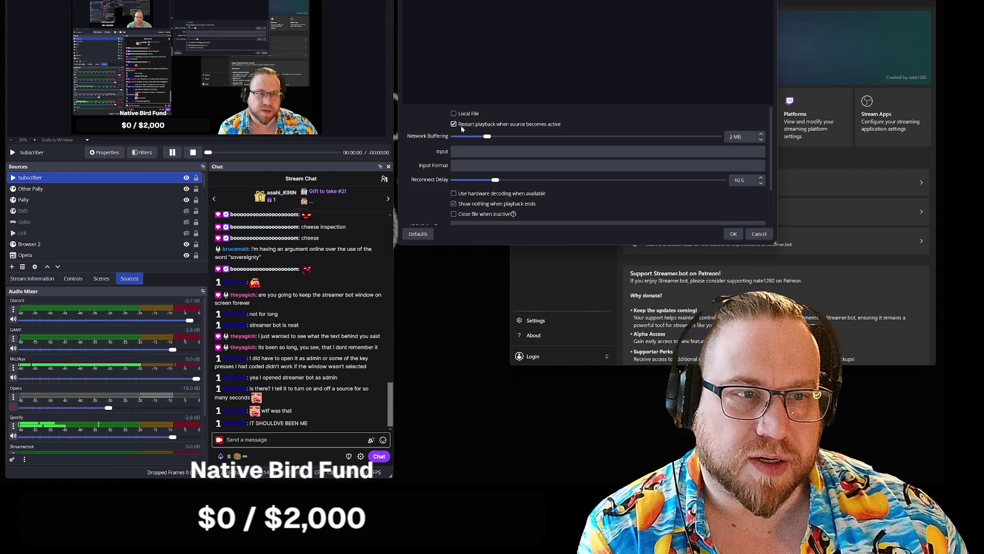
{"action": "left_click", "coordinate": [454, 114]}
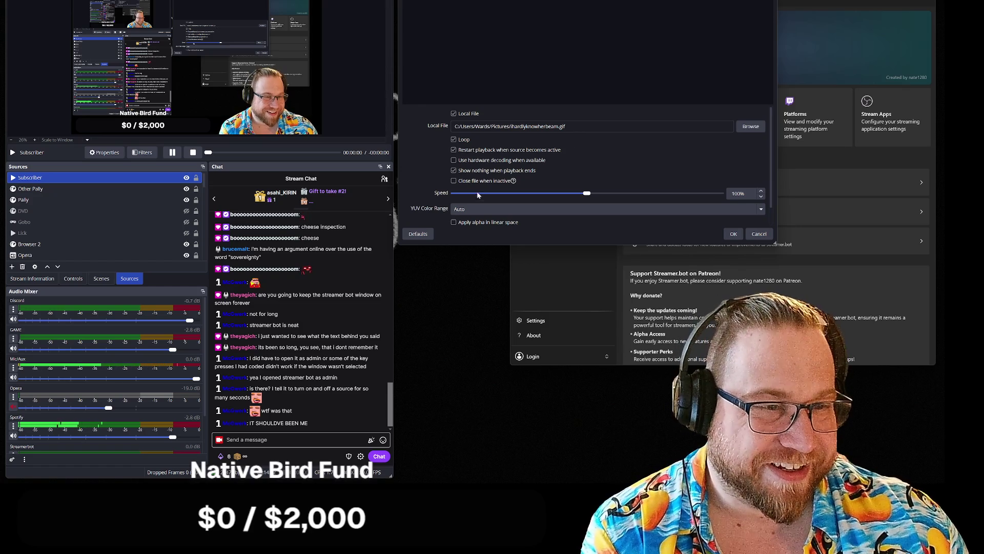
{"action": "left_click", "coordinate": [455, 150]}
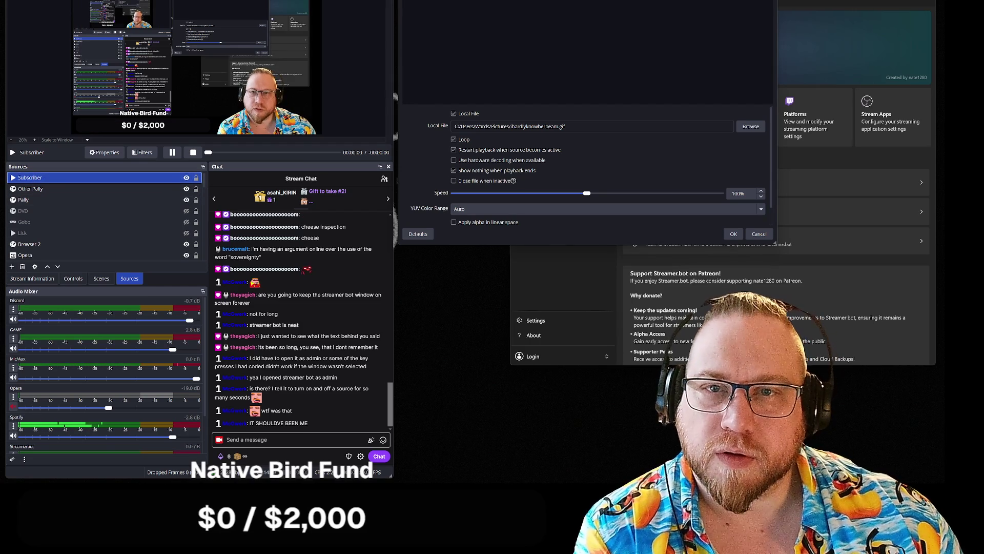
Browse for the Subscriber alert's media file, keeping ihardlyknowherbeam.gif
{"action": "right_click", "coordinate": [39, 180]}
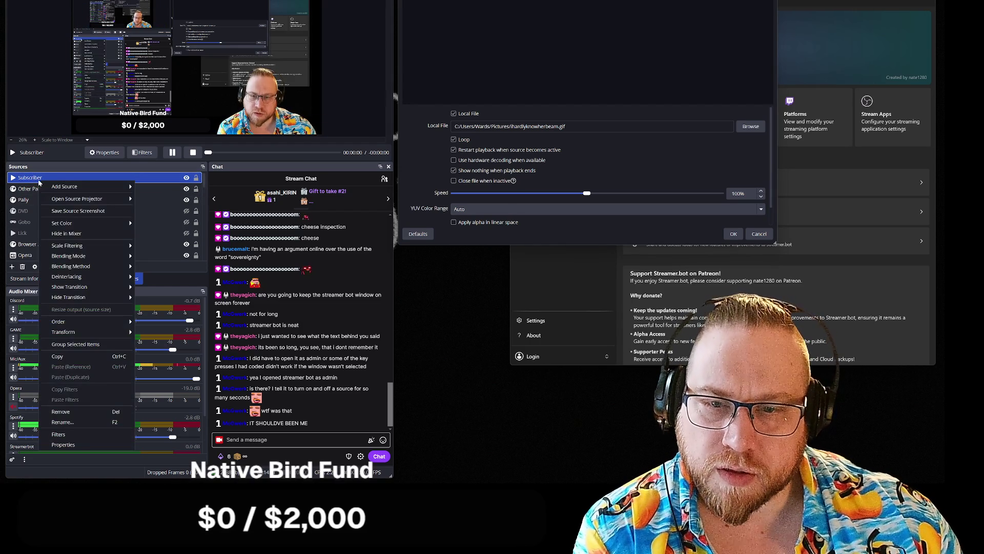
{"action": "left_click", "coordinate": [751, 127]}
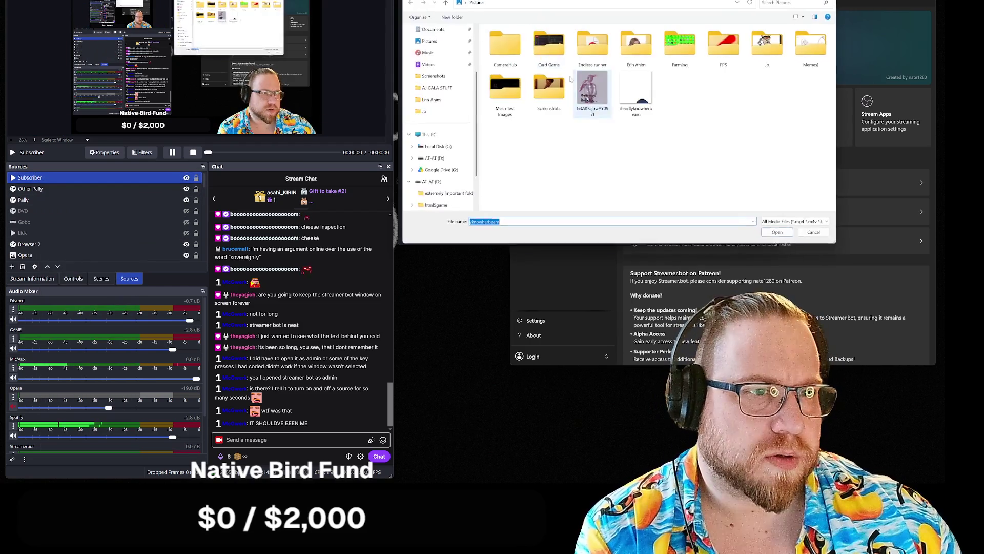
{"action": "key", "text": "Return"}
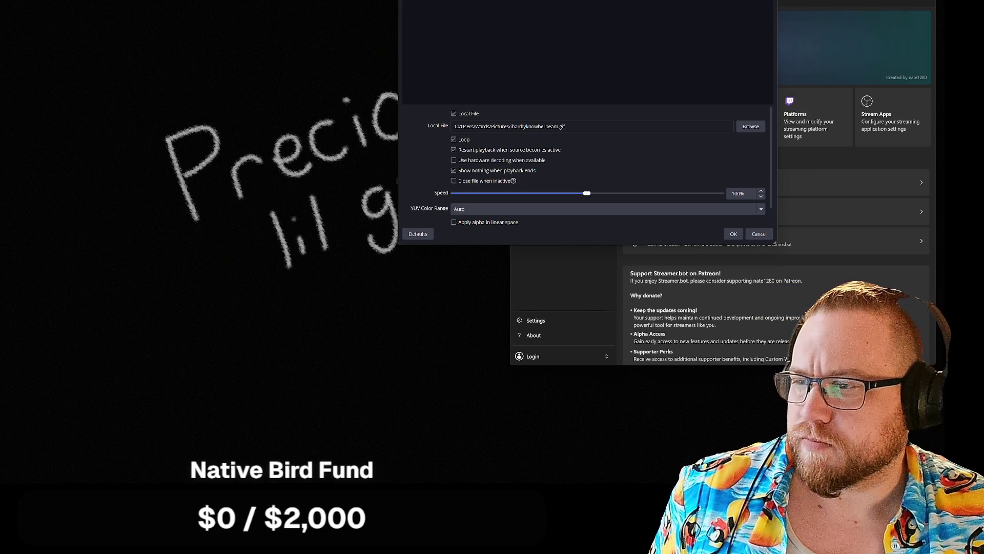
Close the Subscriber properties and save the changed source settings
{"action": "key", "text": "Escape"}
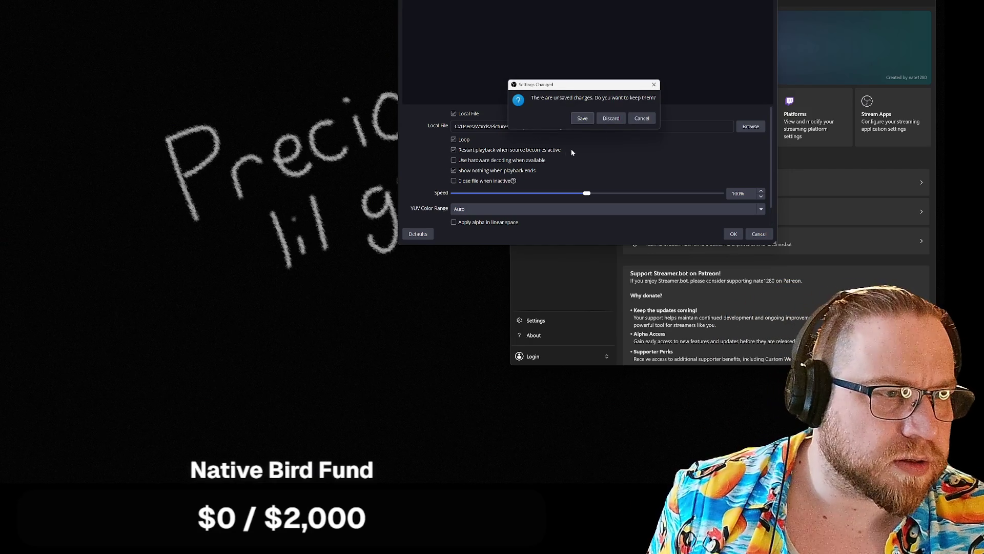
{"action": "left_click", "coordinate": [582, 119]}
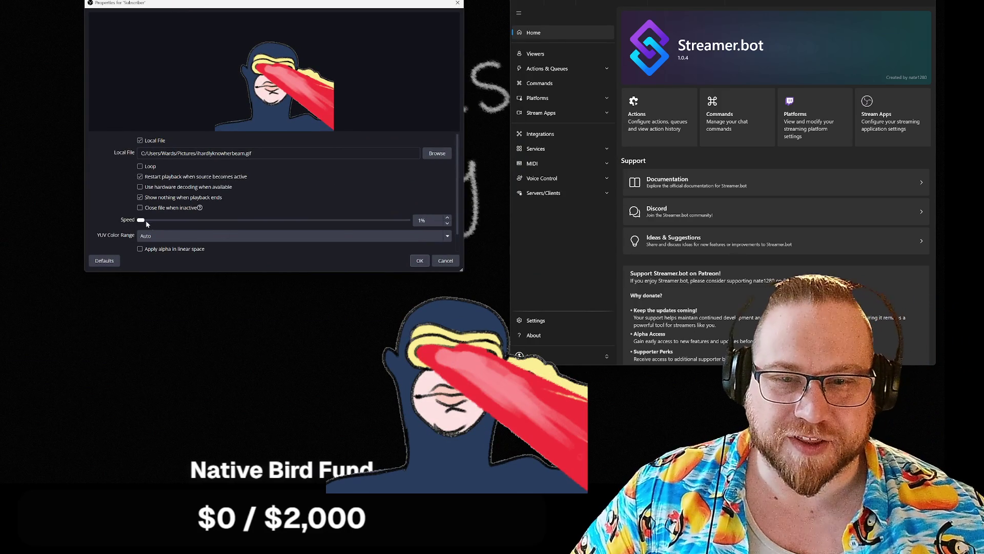
Set the Subscriber GIF's playback speed to 50% and confirm its properties
{"action": "key", "text": "Tab"}
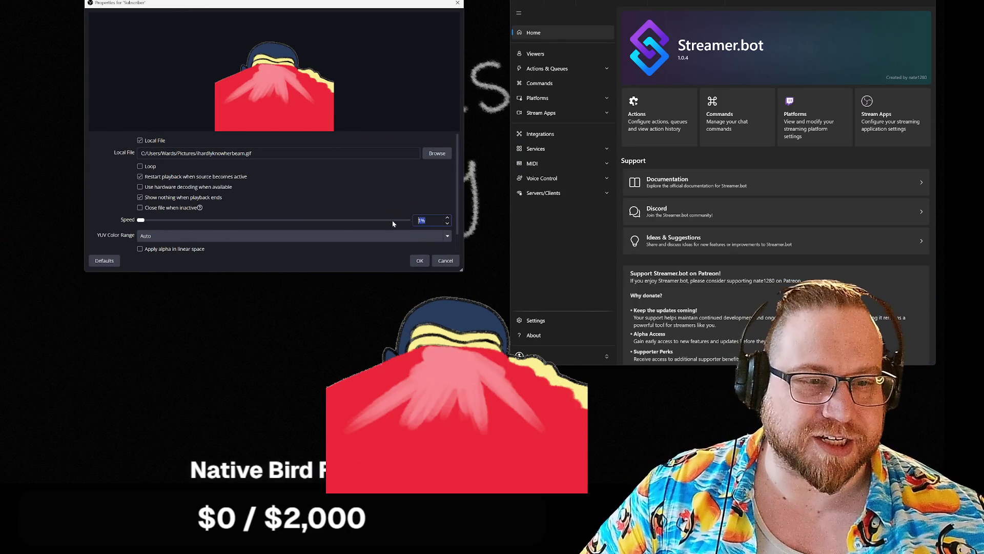
{"action": "type", "text": "50"}
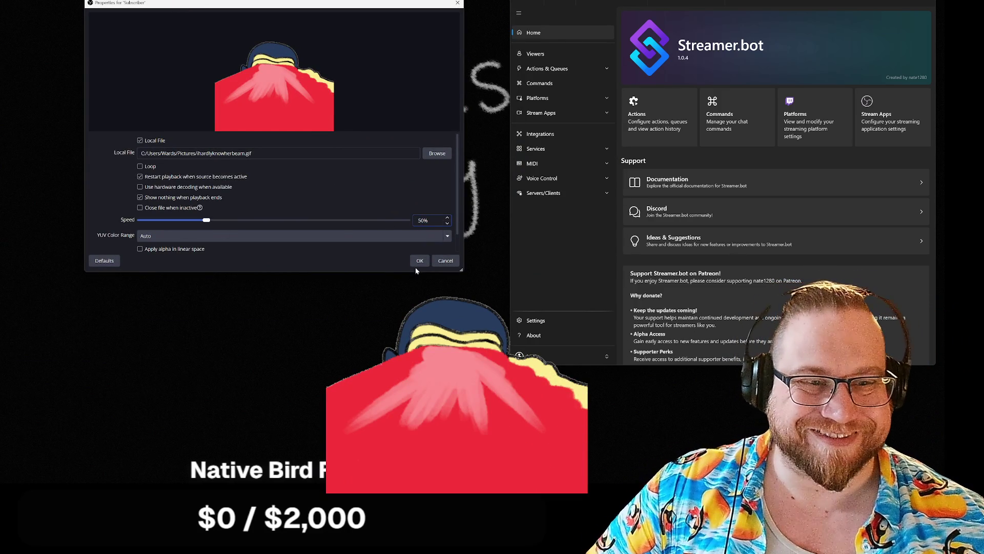
{"action": "left_click", "coordinate": [419, 262]}
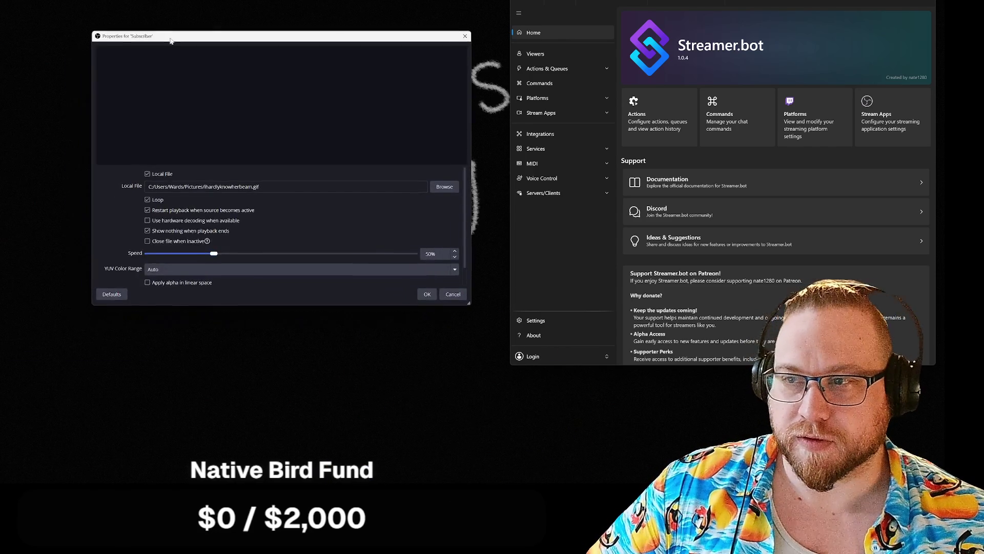
{"action": "left_click", "coordinate": [427, 291]}
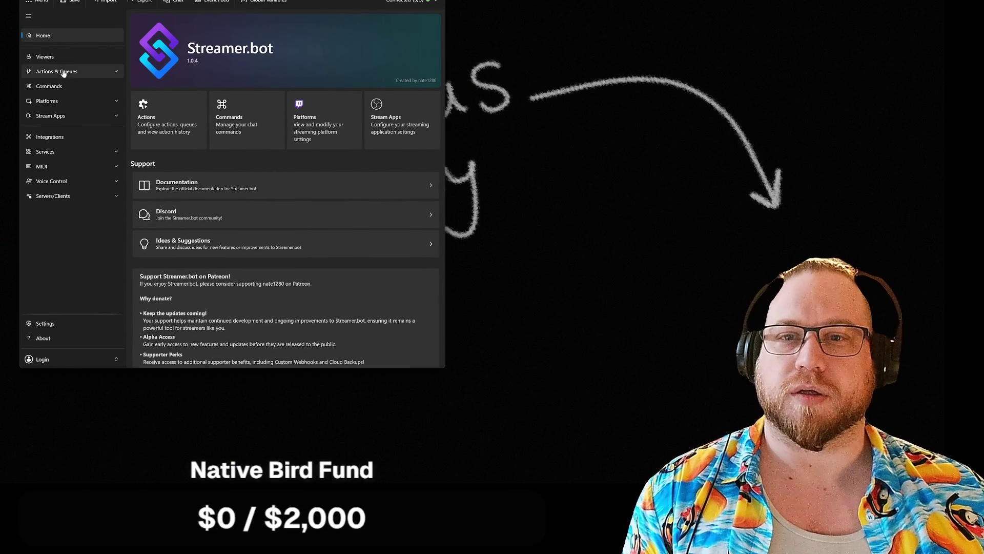
Open Streamer.bot's Actions page from the home screen
{"action": "left_click", "coordinate": [176, 126]}
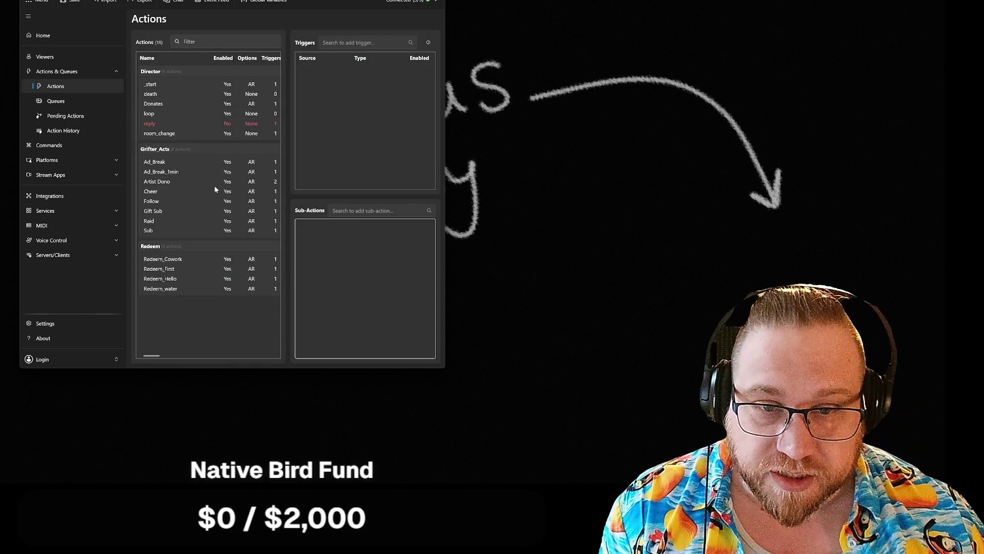
Check the Sub action's settings, then open its Play Sound step and move the editor right
{"action": "double_click", "coordinate": [154, 230]}
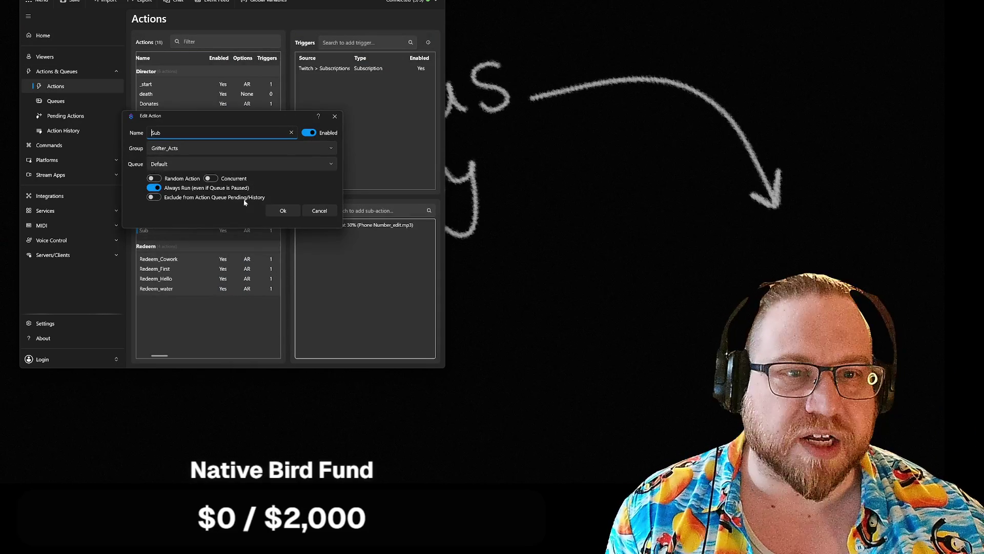
{"action": "left_click", "coordinate": [270, 210]}
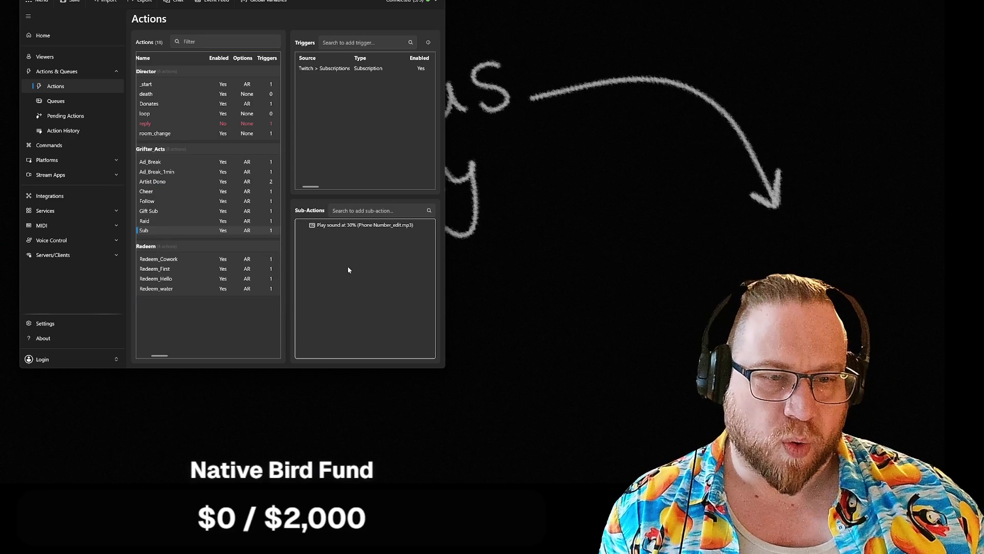
{"action": "double_click", "coordinate": [338, 230]}
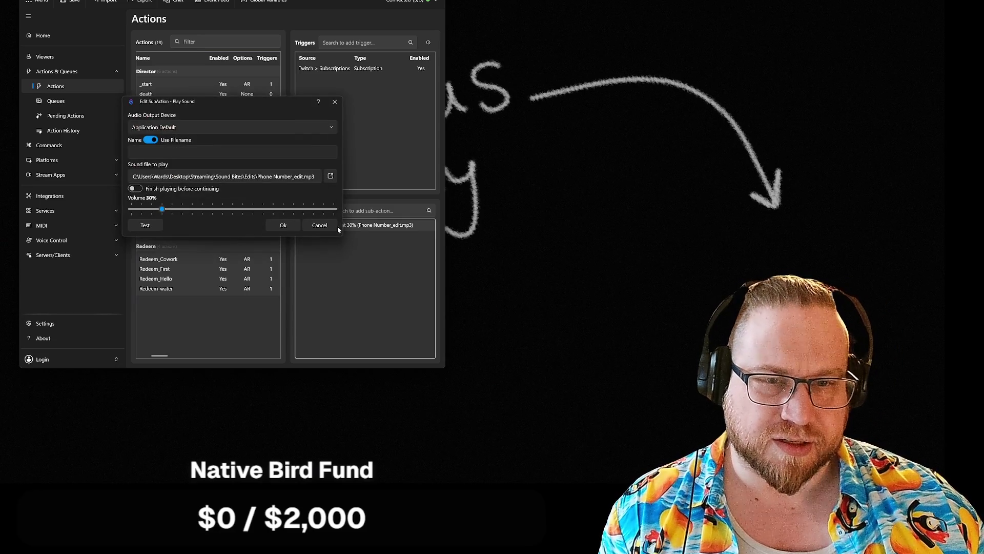
{"action": "mouse_move", "coordinate": [420, 116]}
{"action": "left_mouse_down"}
{"action": "mouse_move", "coordinate": [568, 83]}
{"action": "mouse_move", "coordinate": [534, 82]}
{"action": "mouse_move", "coordinate": [510, 62]}
{"action": "left_mouse_up"}
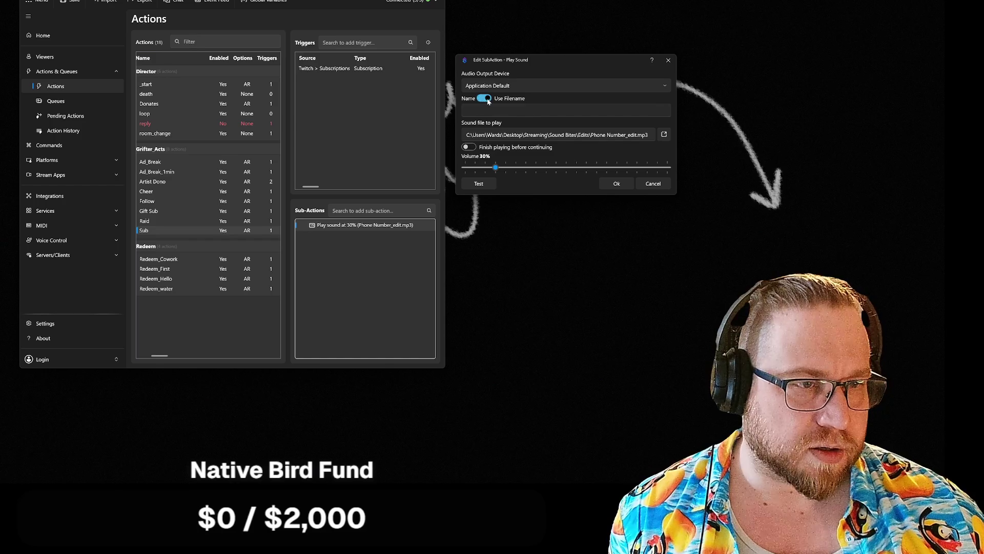
Replace the Sub alert sound with Subscriber Alert.mp3 from the Desktop
{"action": "left_click", "coordinate": [663, 135]}
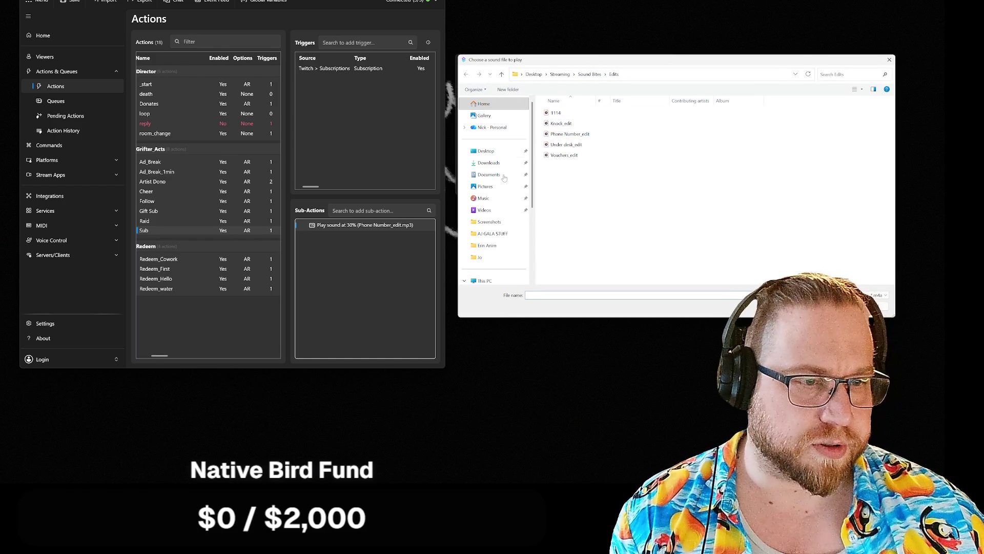
{"action": "key", "text": "Escape"}
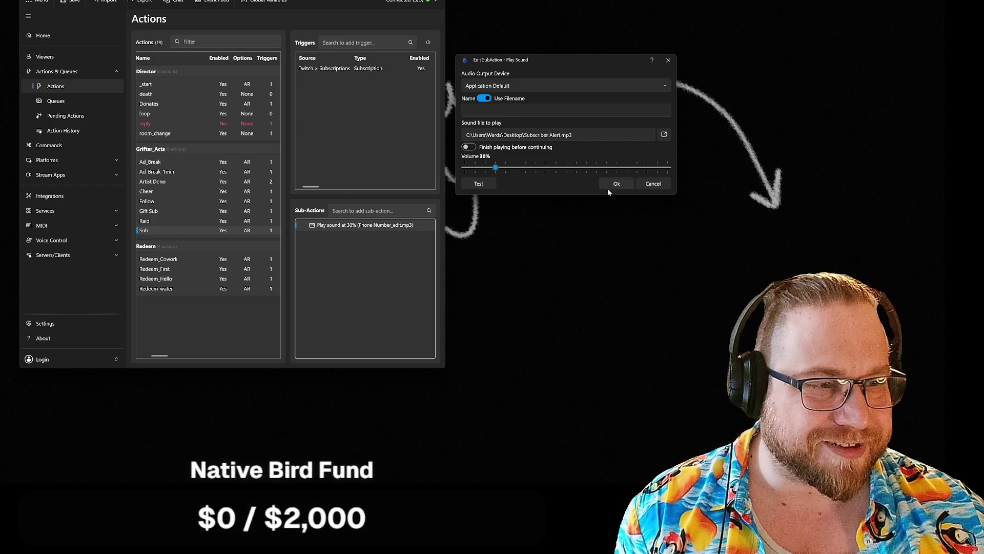
Lower the Subscriber Alert.mp3 volume from 30% to 10%, previewing along the way, and confirm
{"action": "left_click", "coordinate": [479, 184]}
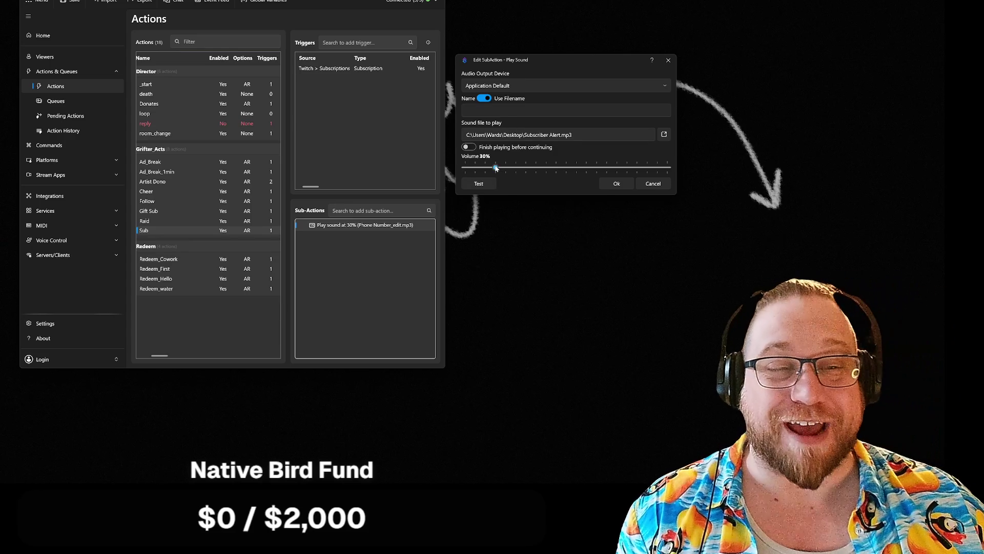
{"action": "left_click_drag", "start_coordinate": [496, 168], "coordinate": [486, 169]}
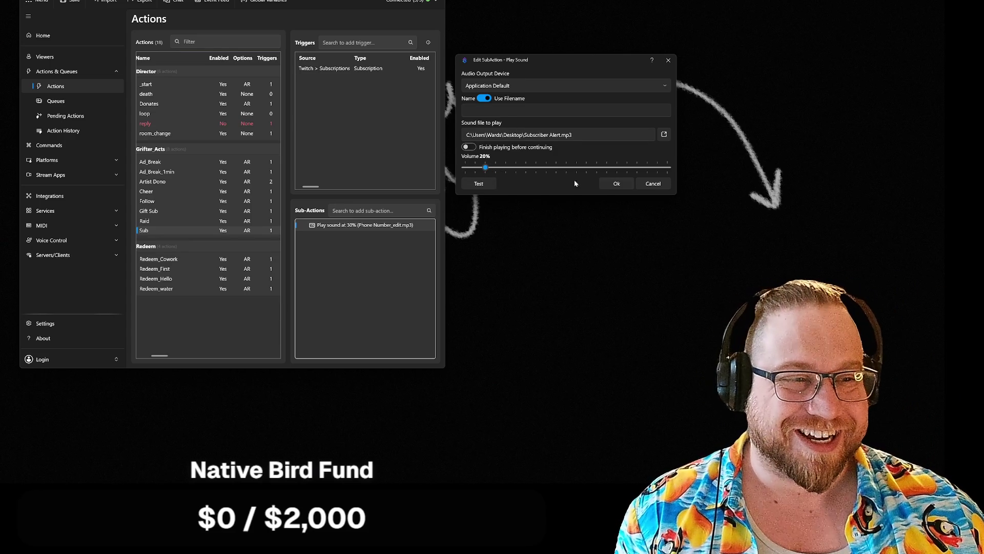
{"action": "left_click", "coordinate": [479, 183]}
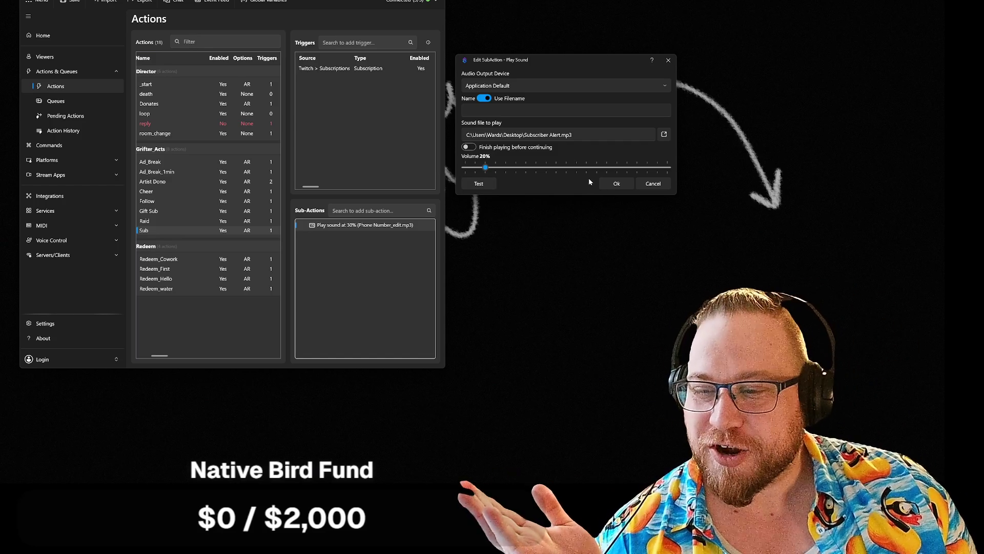
{"action": "left_click_drag", "start_coordinate": [488, 171], "coordinate": [481, 170]}
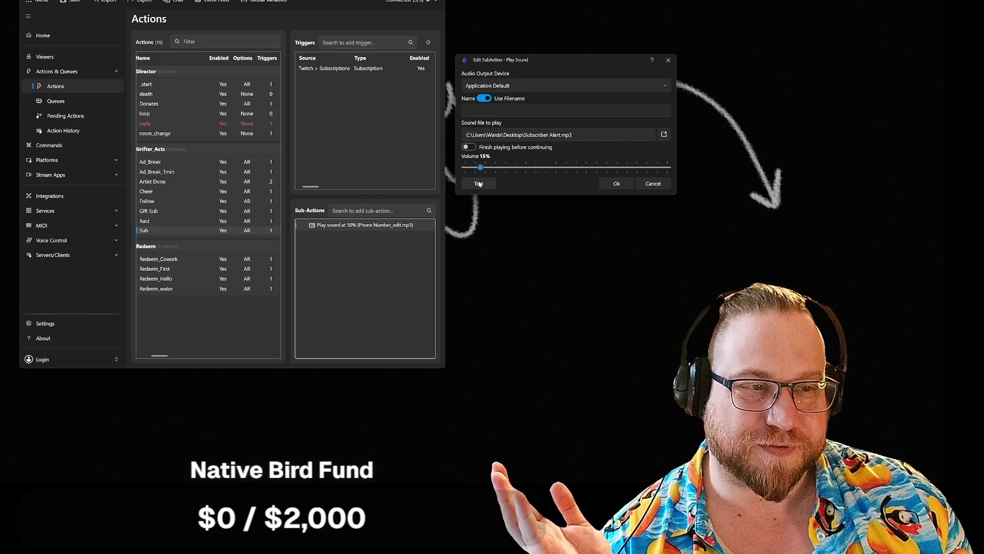
{"action": "left_click", "coordinate": [481, 184]}
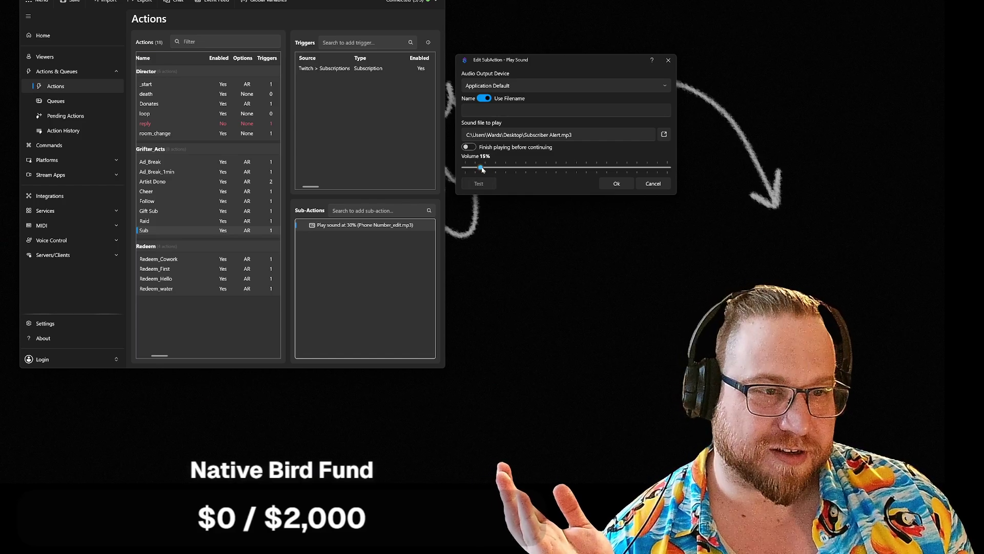
{"action": "left_click_drag", "start_coordinate": [482, 169], "coordinate": [476, 169]}
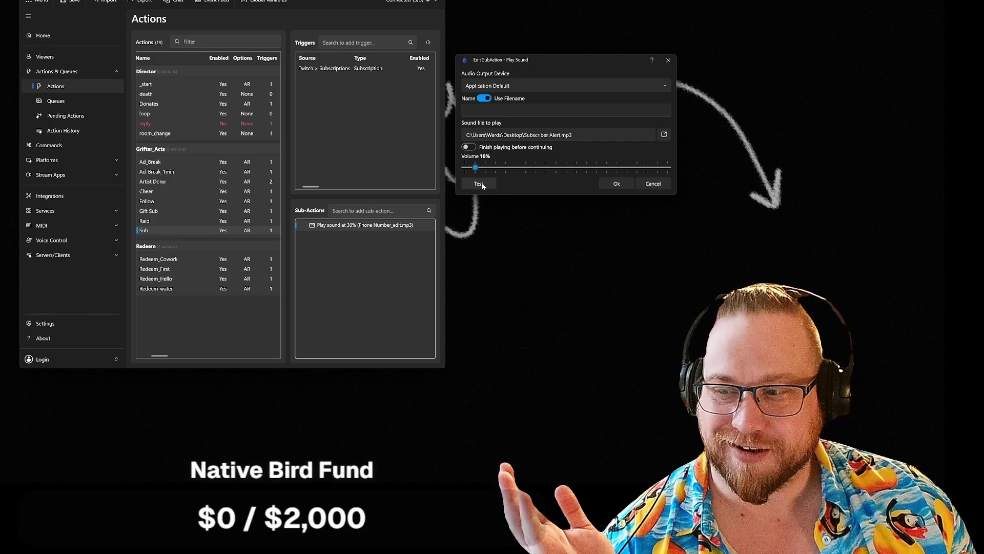
{"action": "left_click", "coordinate": [482, 183]}
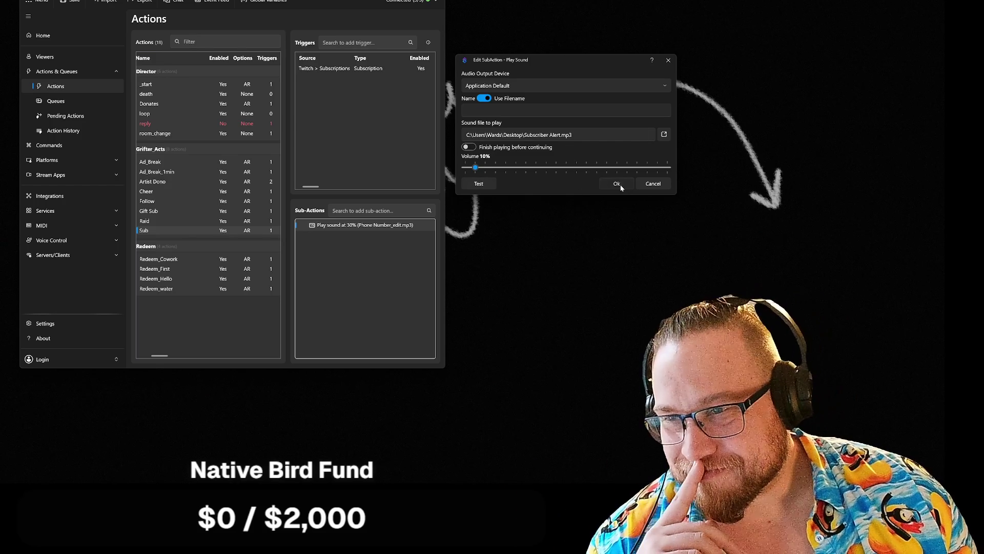
{"action": "left_click", "coordinate": [620, 184]}
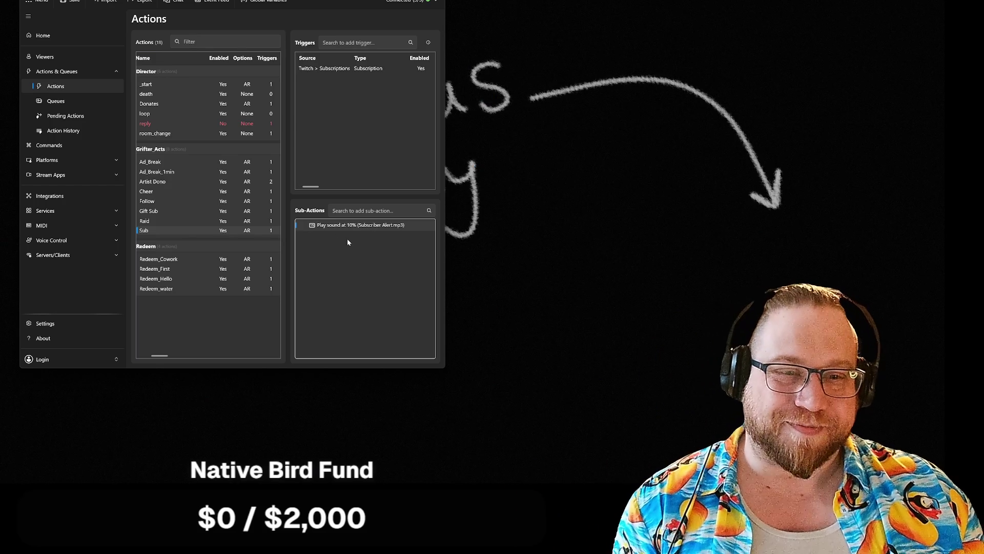
Add an OBS Studio Set Source Visibility State sub-action to the Sub action
{"action": "right_click", "coordinate": [347, 242]}
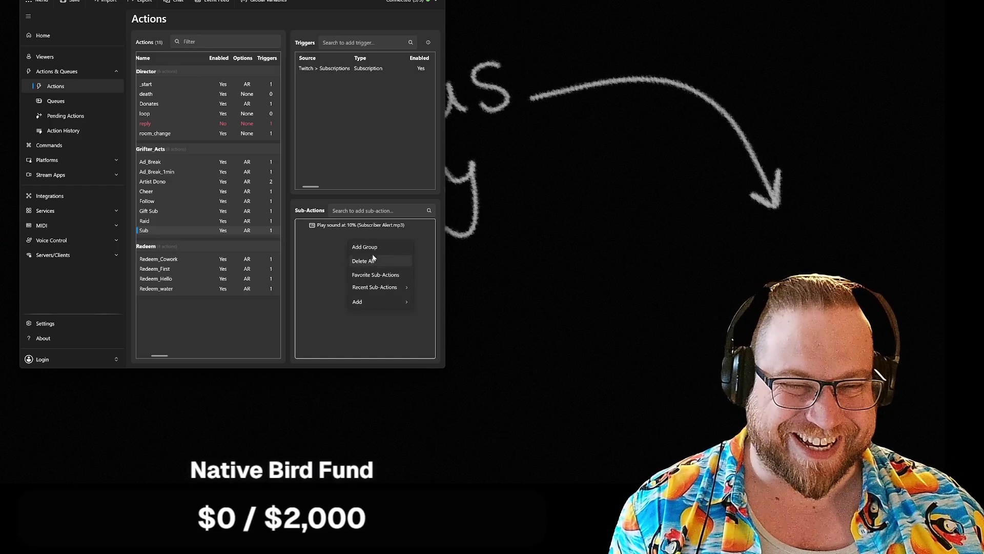
{"action": "right_click", "coordinate": [326, 251]}
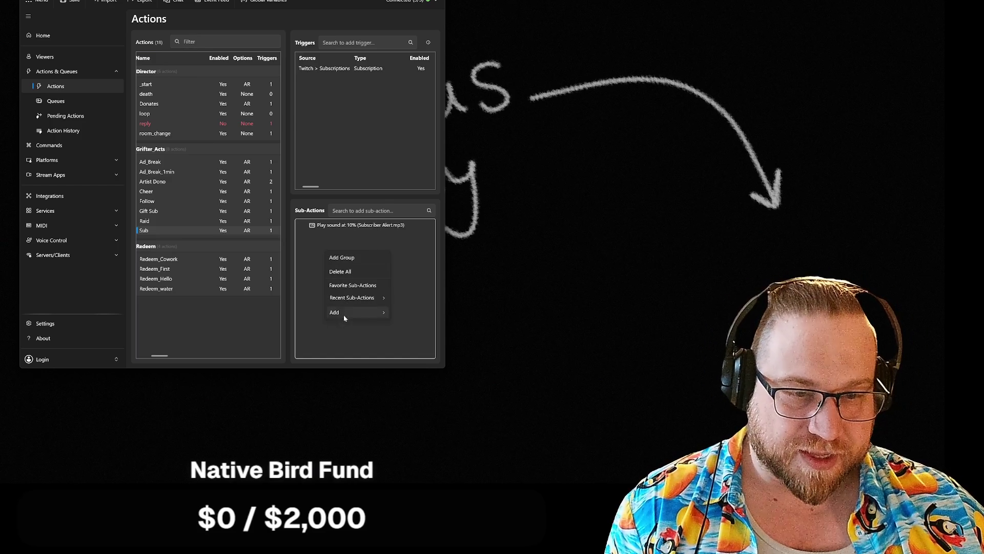
{"action": "mouse_move", "coordinate": [344, 312]}
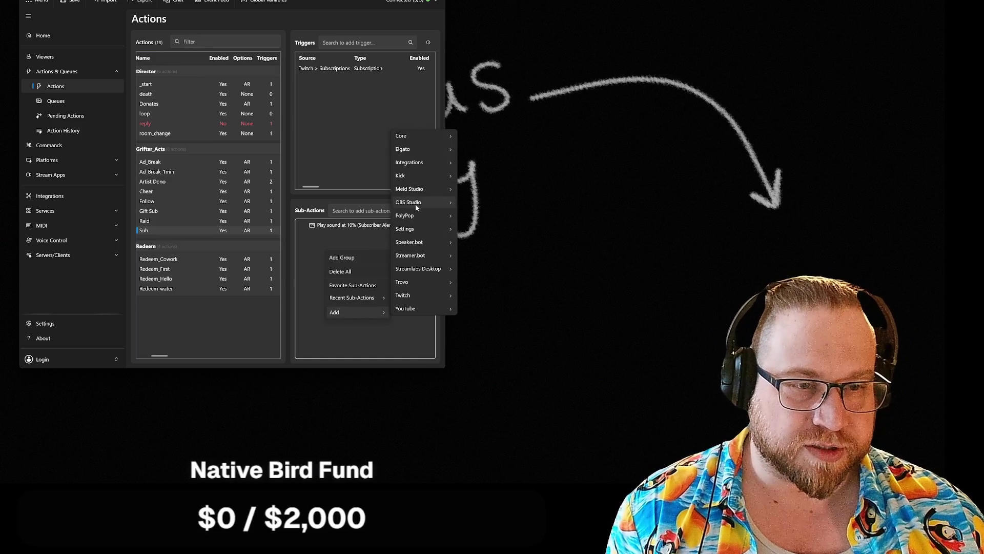
{"action": "mouse_move", "coordinate": [416, 203]}
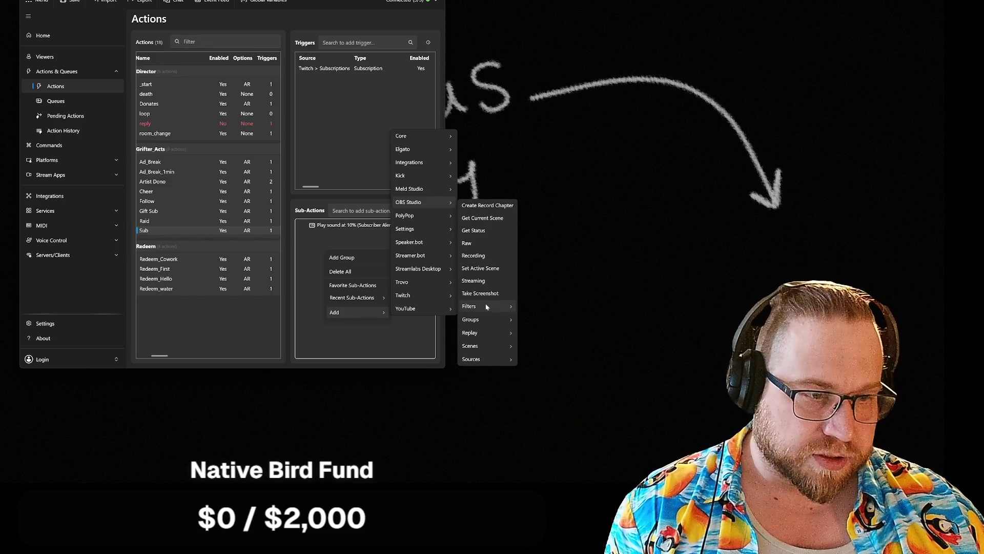
{"action": "mouse_move", "coordinate": [487, 307]}
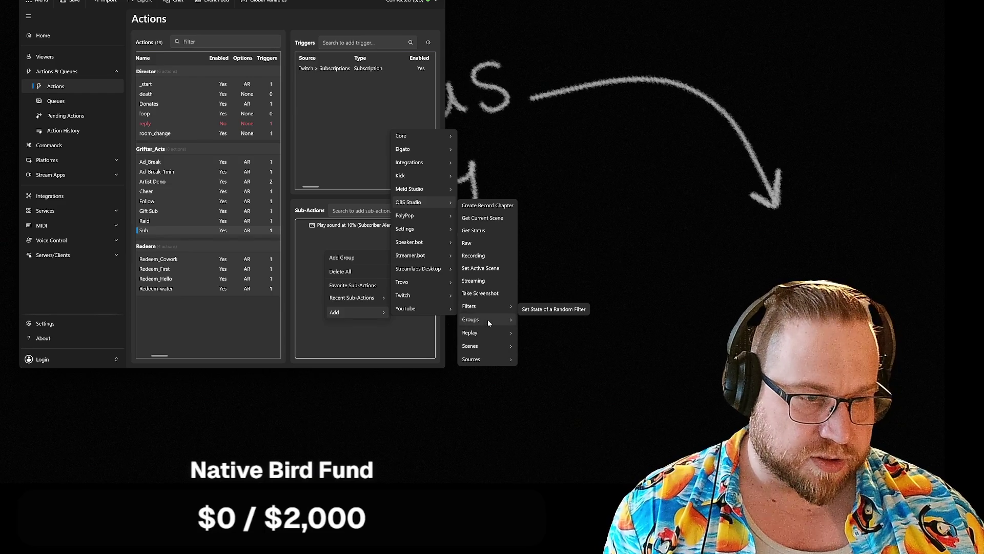
{"action": "mouse_move", "coordinate": [483, 349]}
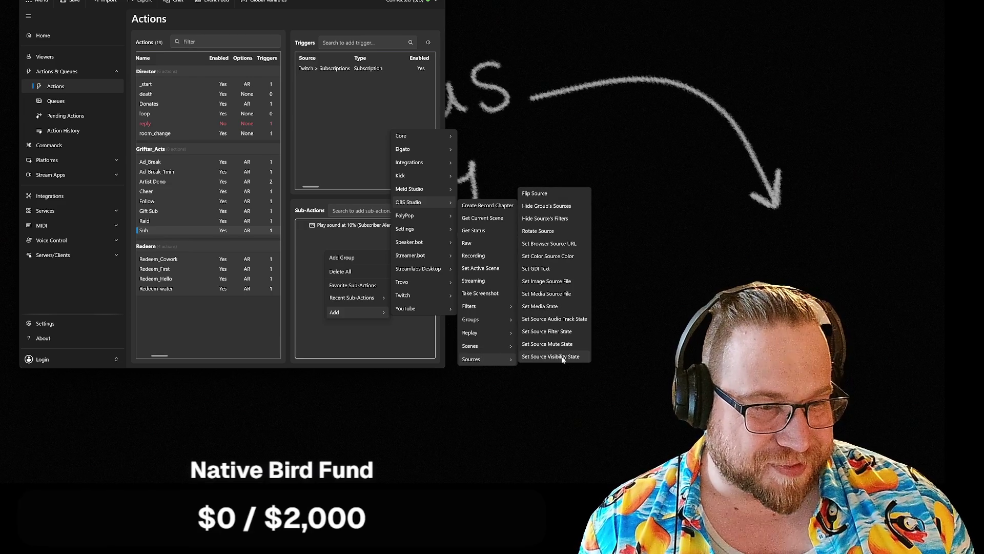
{"action": "left_click", "coordinate": [562, 357]}
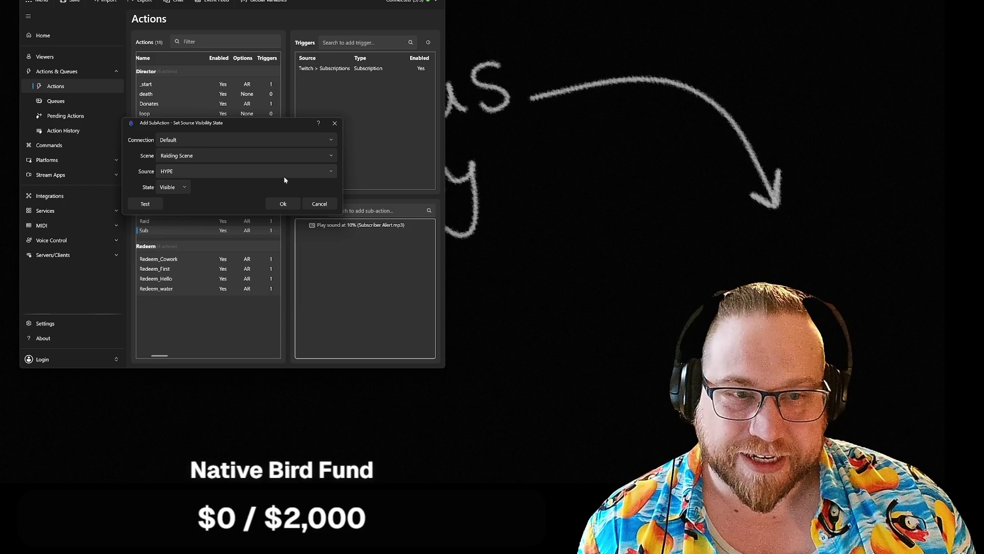
Point the visibility sub-action at the scene named Scene
{"action": "left_click", "coordinate": [328, 172]}
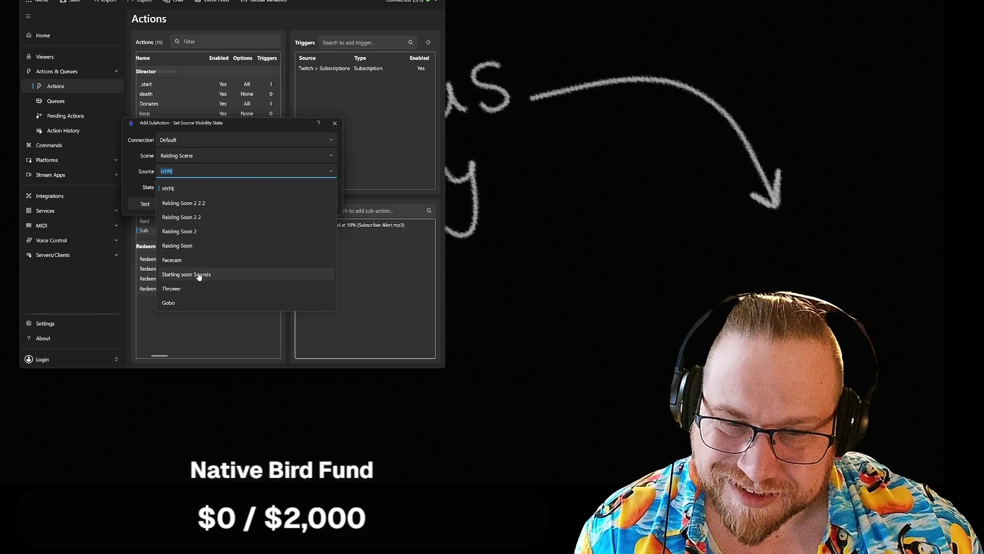
{"action": "left_click", "coordinate": [177, 188]}
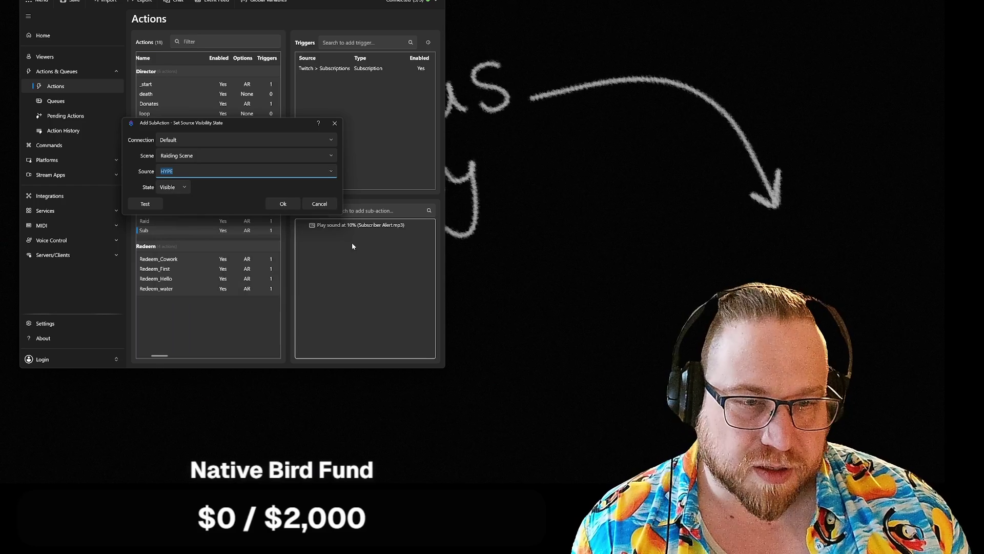
{"action": "left_click", "coordinate": [329, 158]}
{"action": "left_click", "coordinate": [185, 212]}
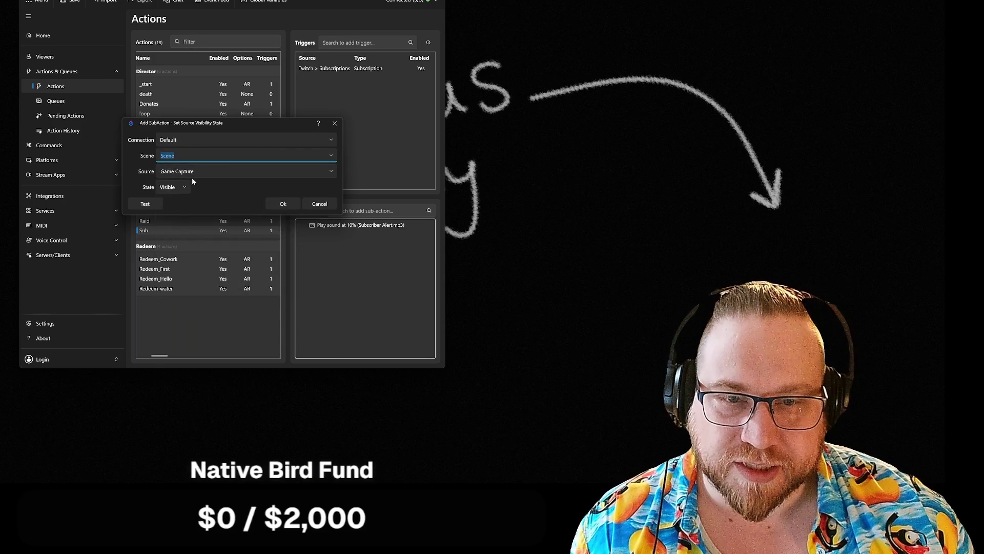
Choose the Subscriber source and set the visibility State to Toggle
{"action": "left_click", "coordinate": [193, 176]}
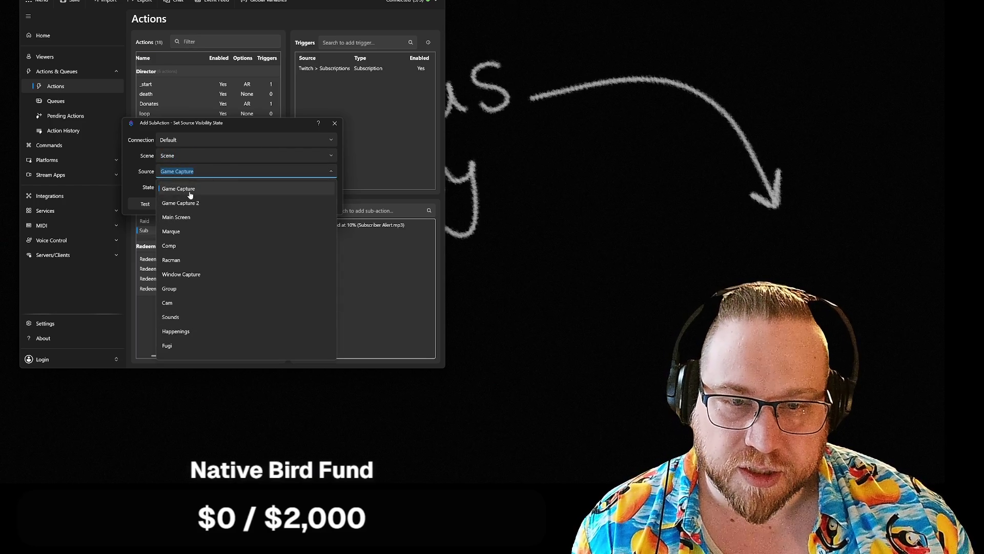
{"action": "scroll", "coordinate": [198, 321], "scroll_direction": "down", "scroll_amount": 5}
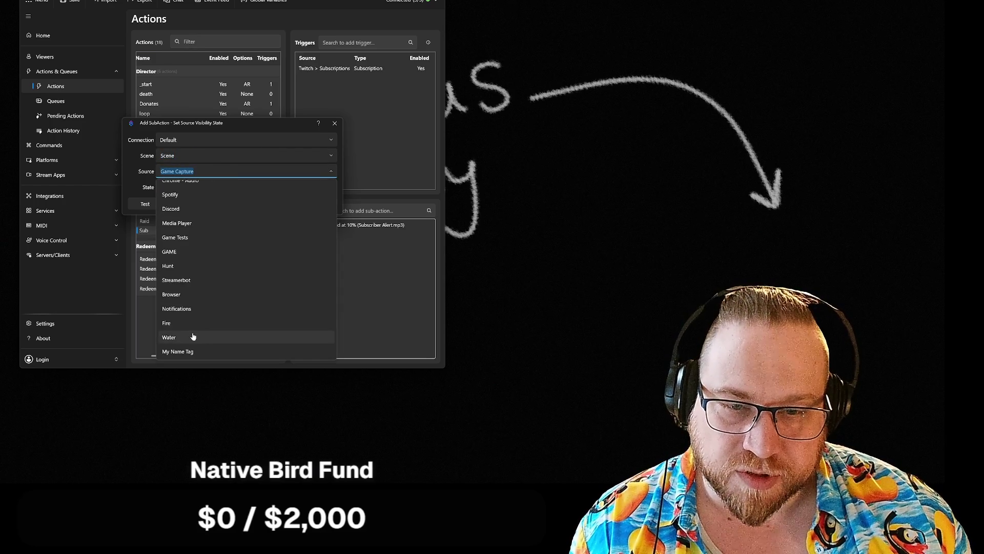
{"action": "scroll", "coordinate": [194, 335], "scroll_direction": "up", "scroll_amount": 5}
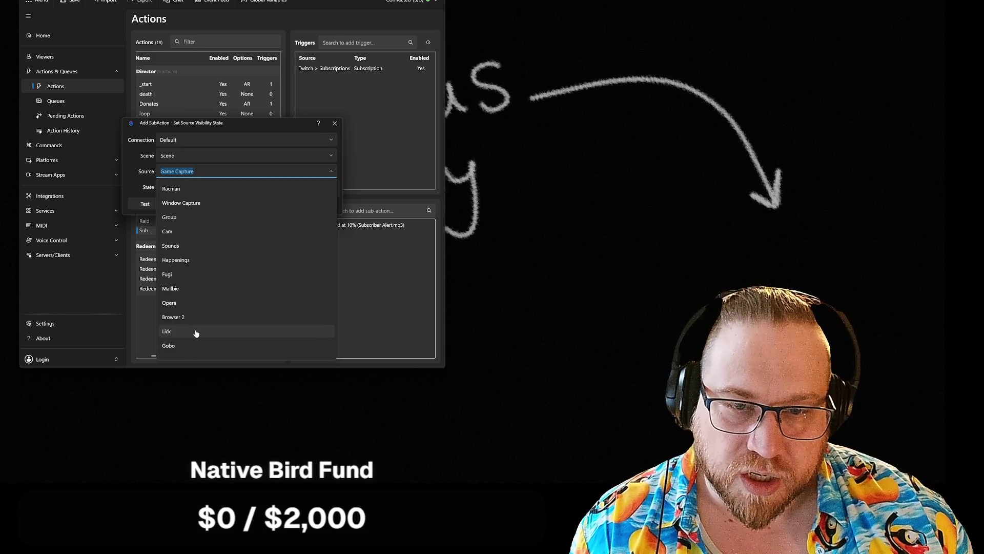
{"action": "scroll", "coordinate": [196, 334], "scroll_direction": "down", "scroll_amount": 2}
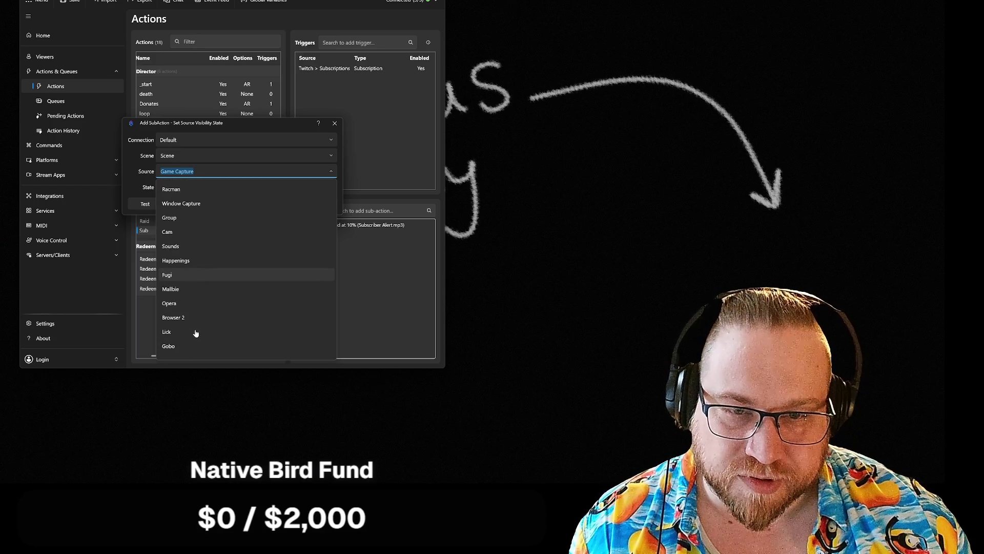
{"action": "scroll", "coordinate": [196, 334], "scroll_direction": "up", "scroll_amount": 2}
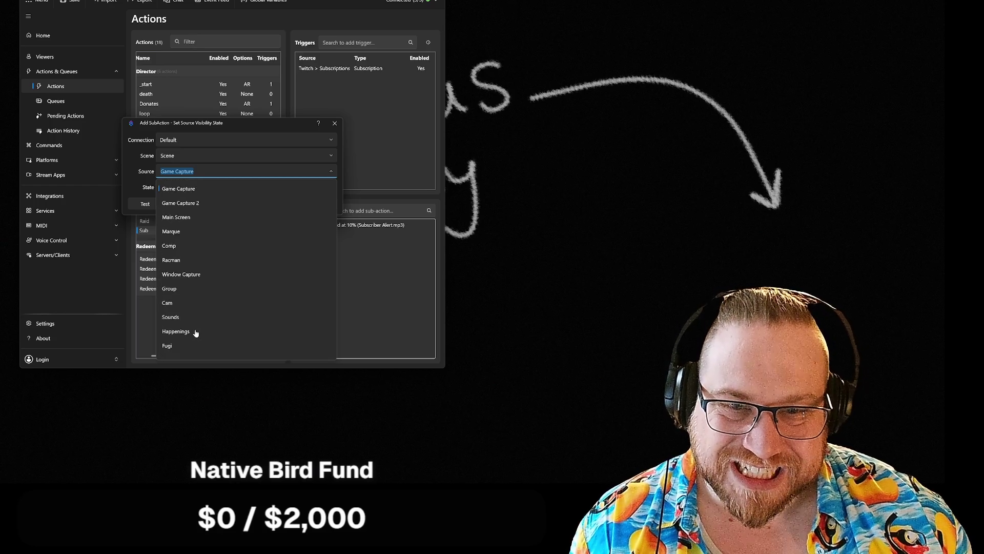
{"action": "scroll", "coordinate": [195, 333], "scroll_direction": "down", "scroll_amount": 4}
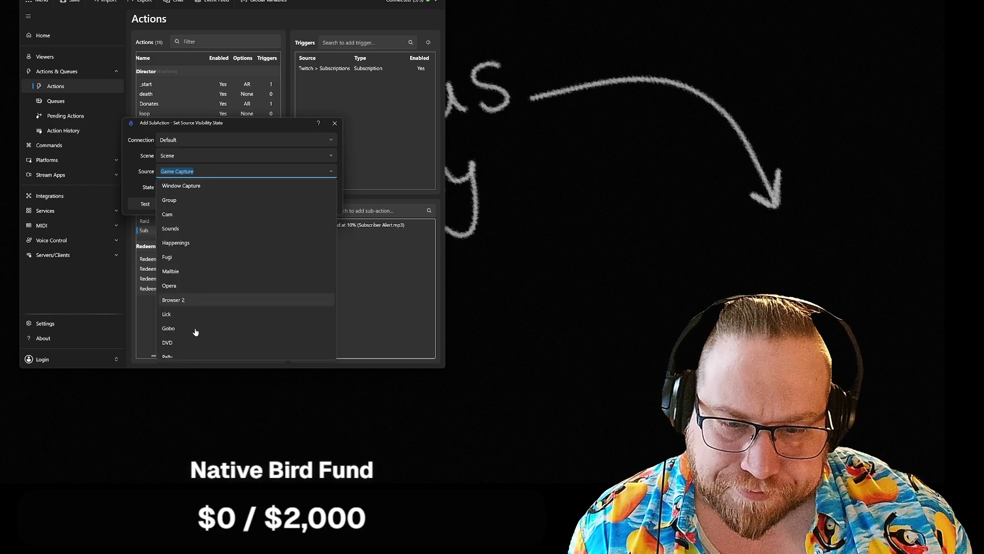
{"action": "left_click", "coordinate": [190, 314]}
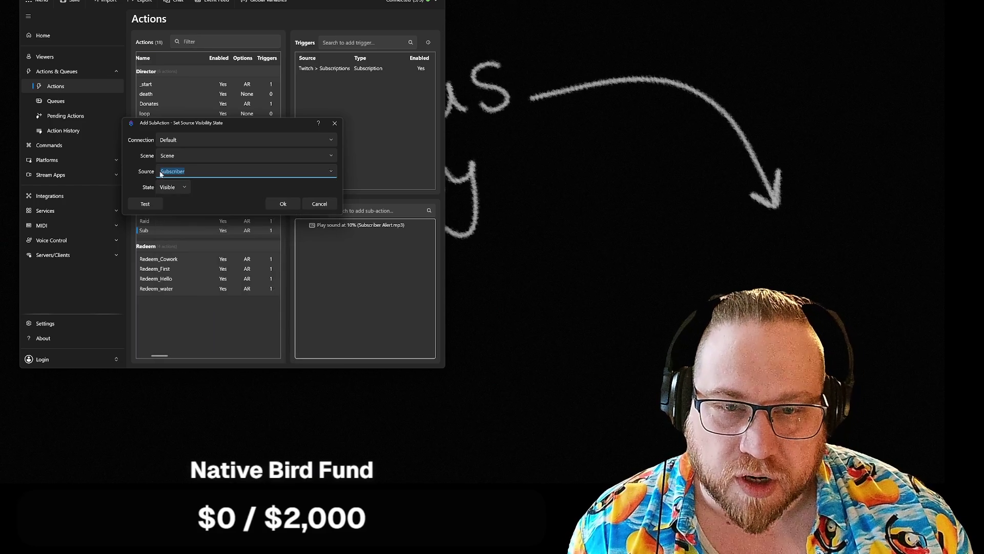
{"action": "left_click", "coordinate": [176, 188]}
{"action": "left_click", "coordinate": [170, 231]}
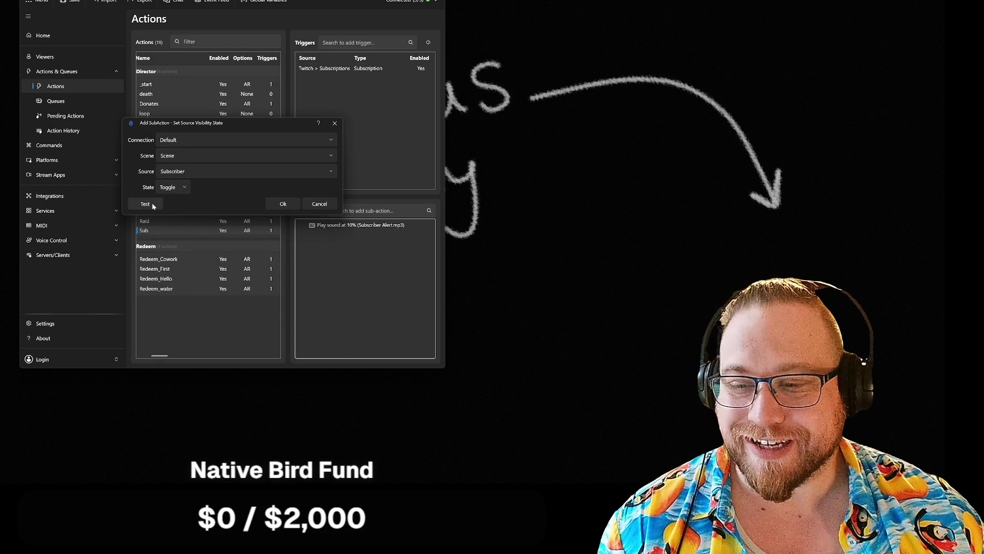
Add the Subscriber visibility sub-action, duplicate it, and move one copy to the top
{"action": "left_click", "coordinate": [279, 205]}
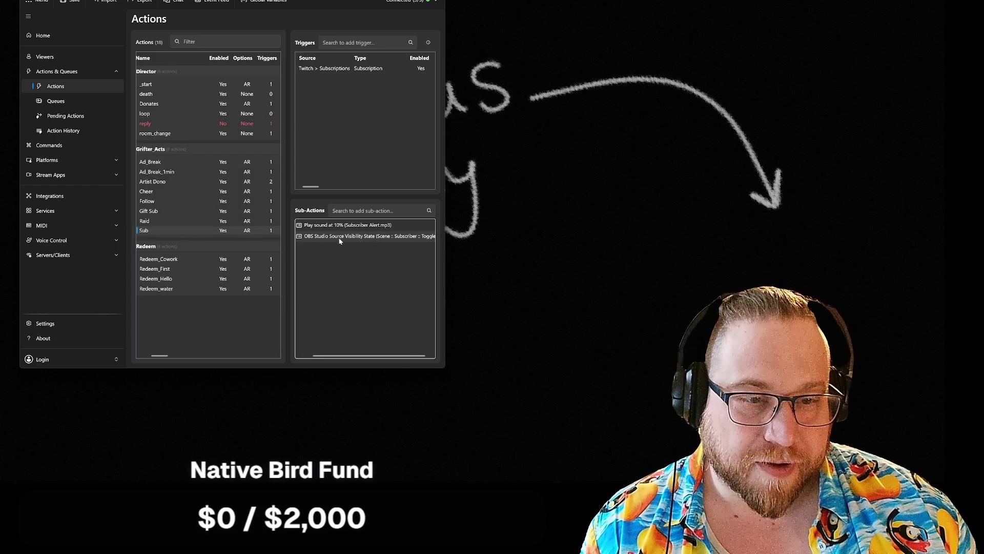
{"action": "right_click", "coordinate": [325, 239]}
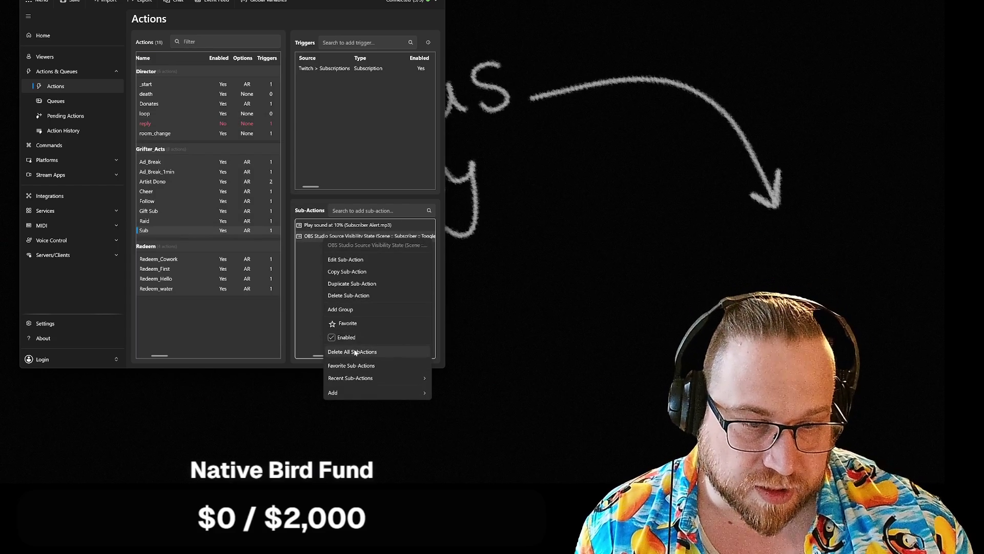
{"action": "left_click", "coordinate": [346, 271]}
{"action": "right_click", "coordinate": [341, 266]}
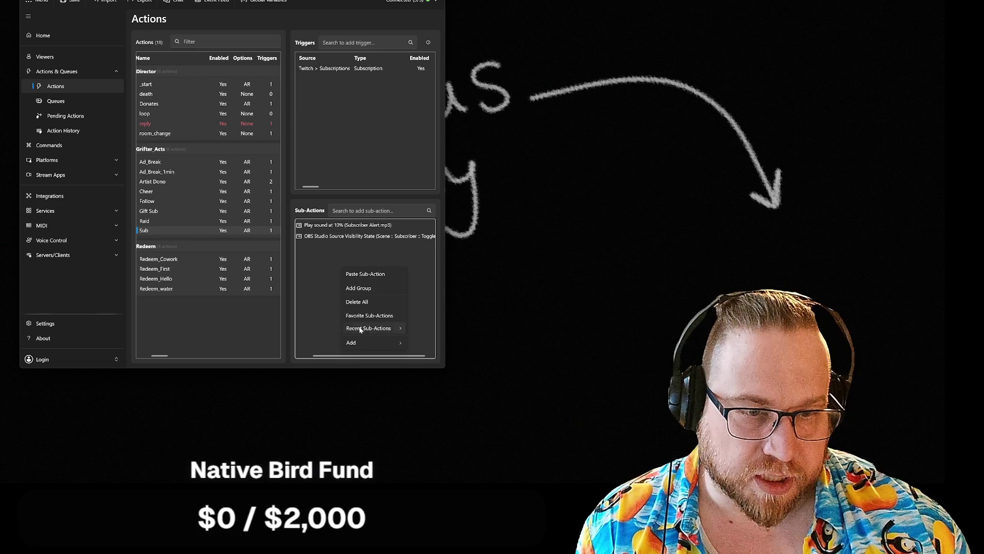
{"action": "left_click", "coordinate": [365, 273]}
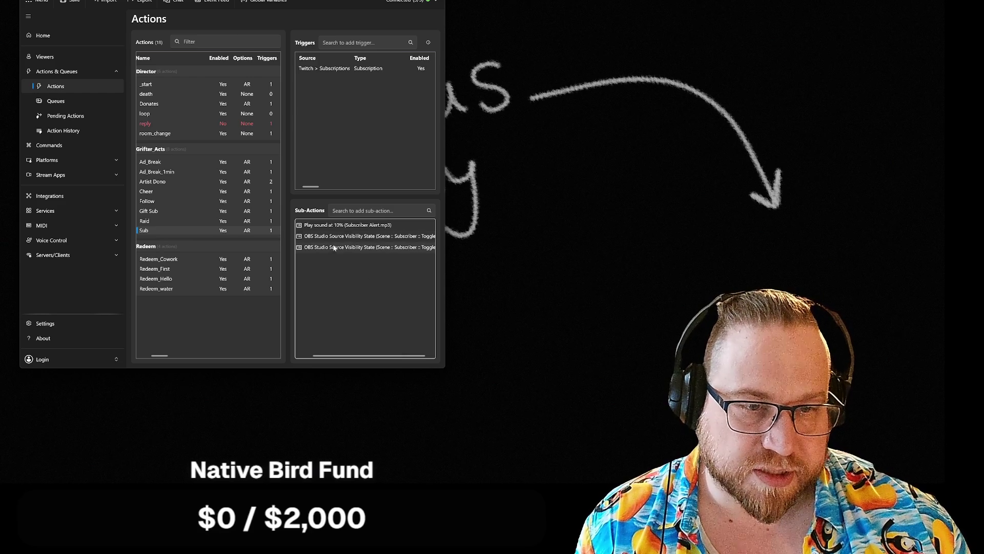
{"action": "left_click_drag", "start_coordinate": [331, 247], "coordinate": [332, 222]}
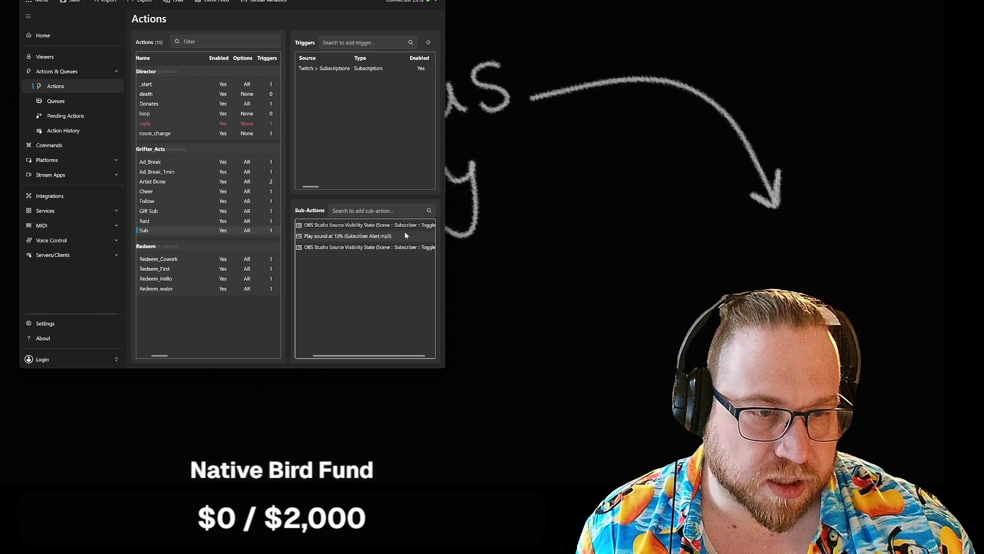
Add a 3000 ms Core Delay and place it before the final visibility step
{"action": "right_click", "coordinate": [372, 272]}
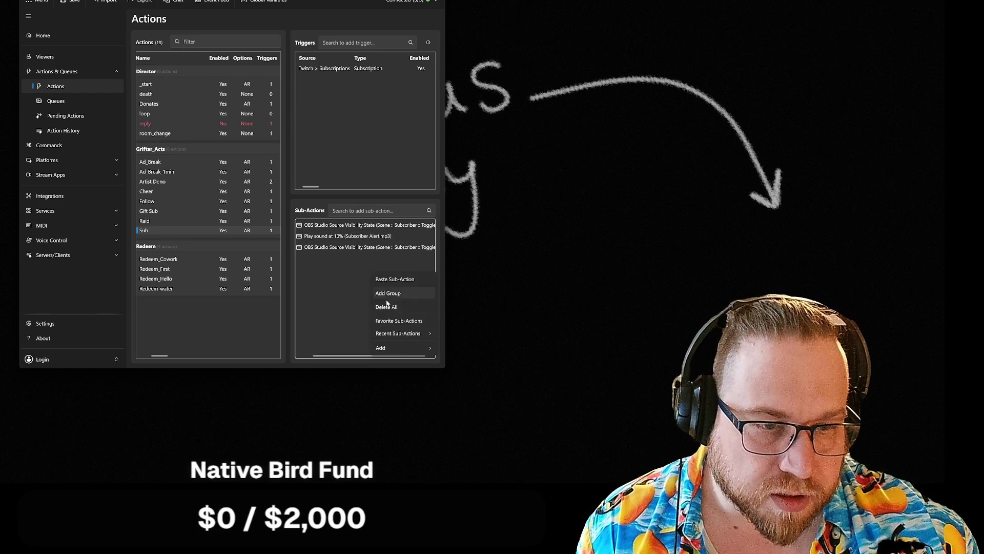
{"action": "mouse_move", "coordinate": [393, 350]}
{"action": "mouse_move", "coordinate": [453, 172]}
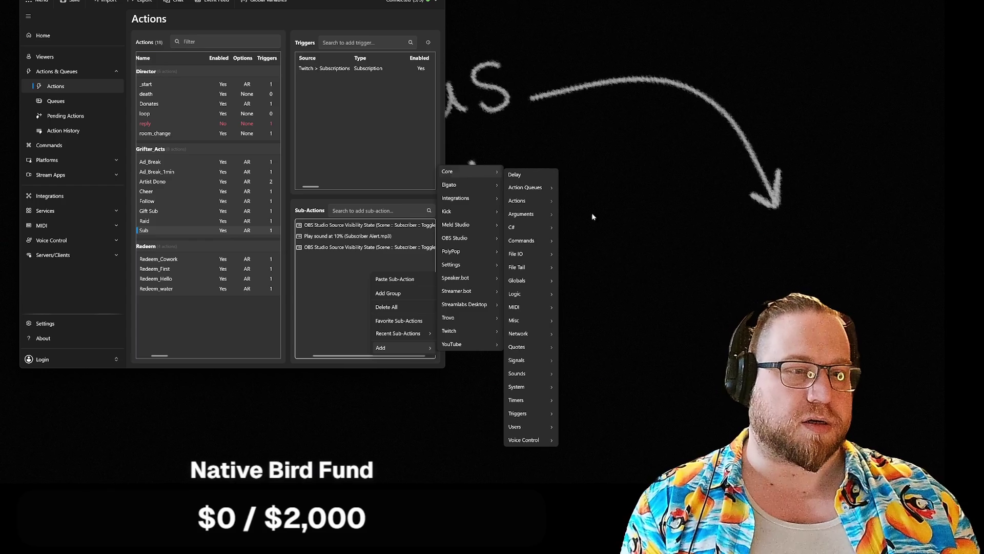
{"action": "mouse_move", "coordinate": [530, 400]}
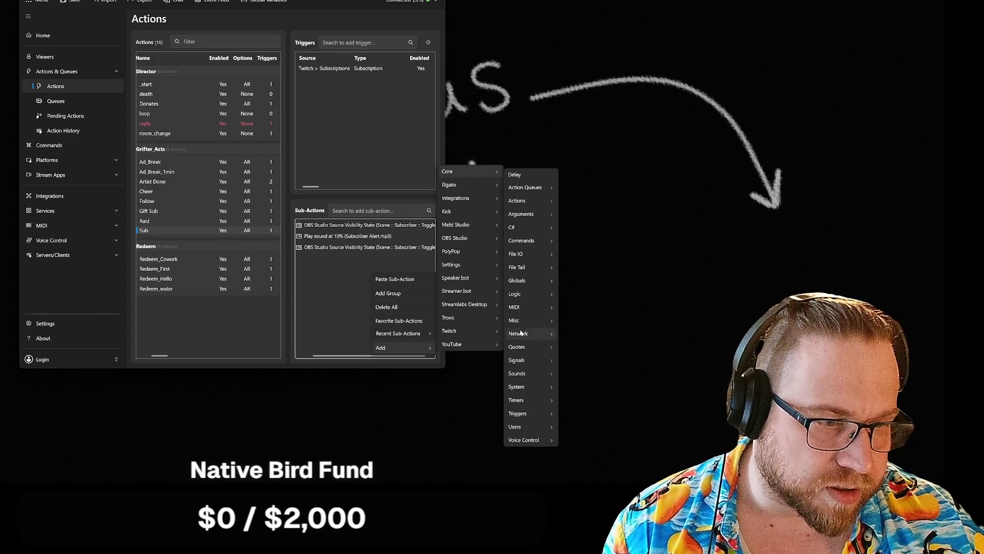
{"action": "mouse_move", "coordinate": [525, 279]}
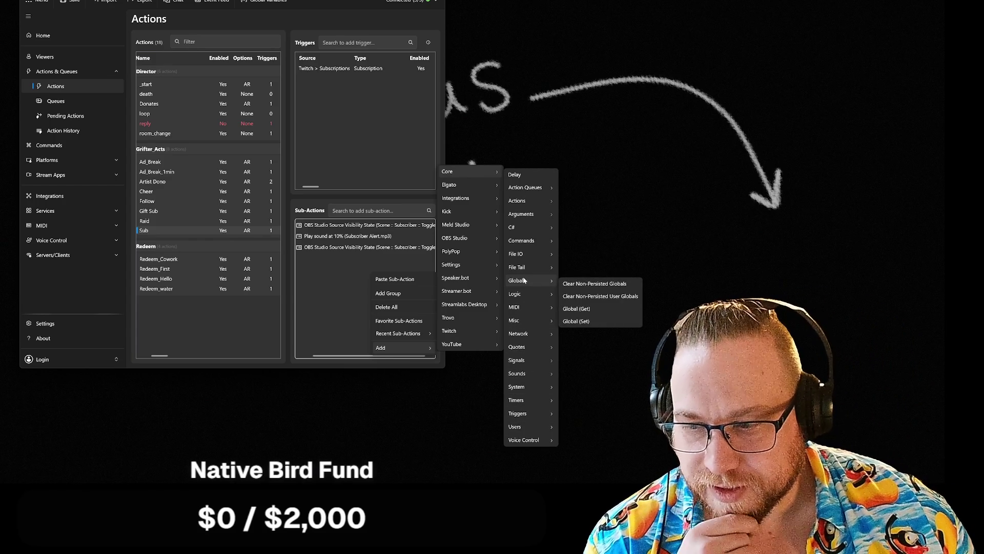
{"action": "left_click", "coordinate": [521, 174]}
{"action": "type", "text": "3"}
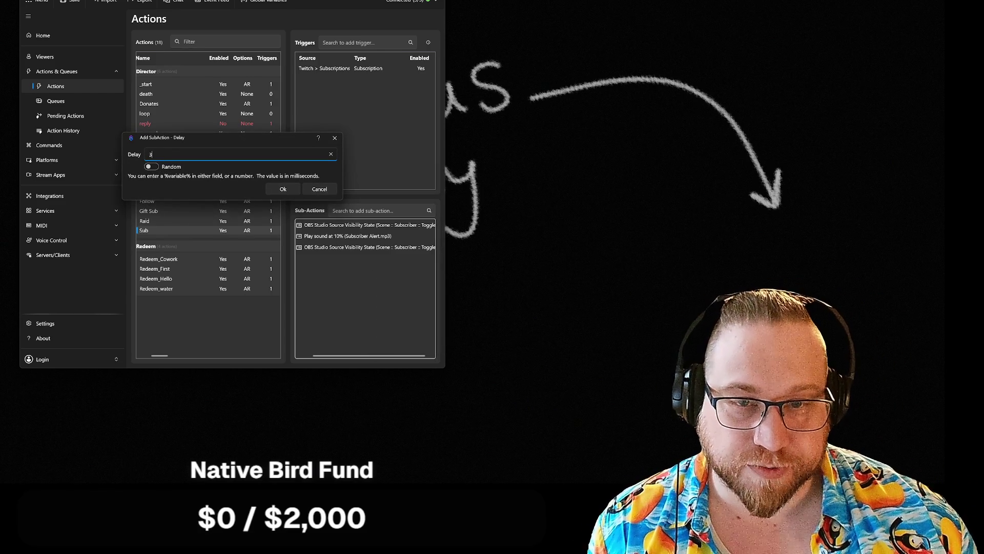
{"action": "type", "text": "000"}
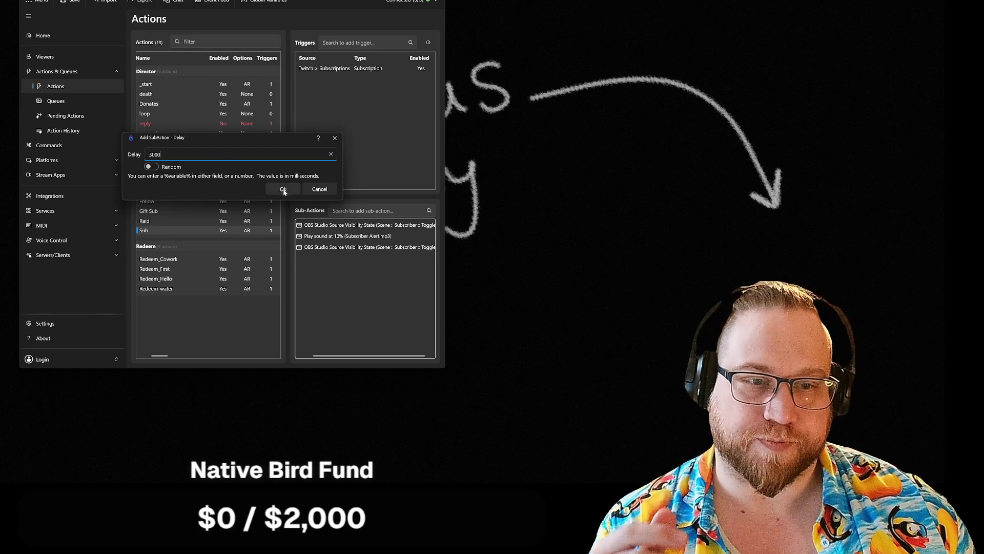
{"action": "left_click", "coordinate": [283, 189]}
{"action": "left_click_drag", "start_coordinate": [359, 258], "coordinate": [359, 243]}
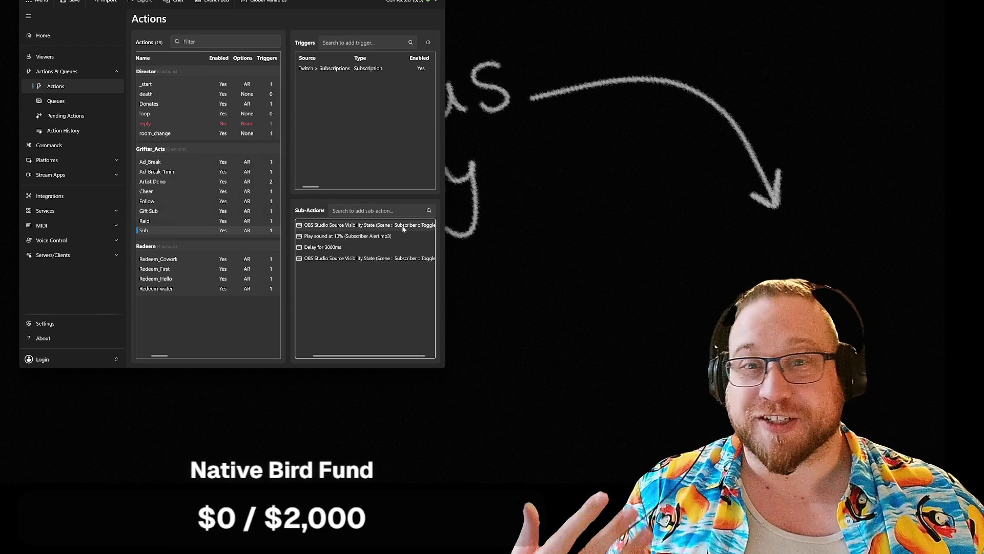
Set the first Subscriber visibility step's State to Visible
{"action": "right_click", "coordinate": [403, 229]}
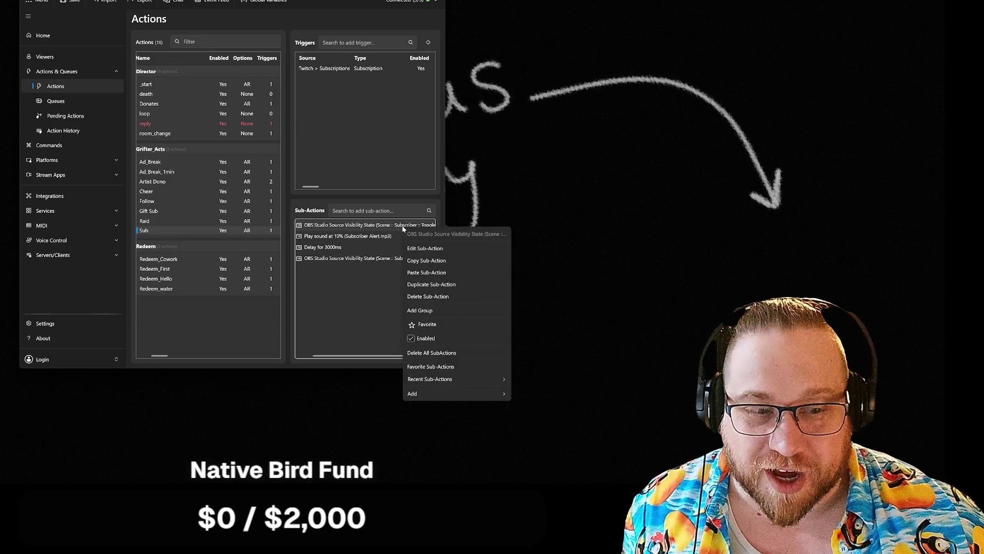
{"action": "left_click", "coordinate": [396, 227]}
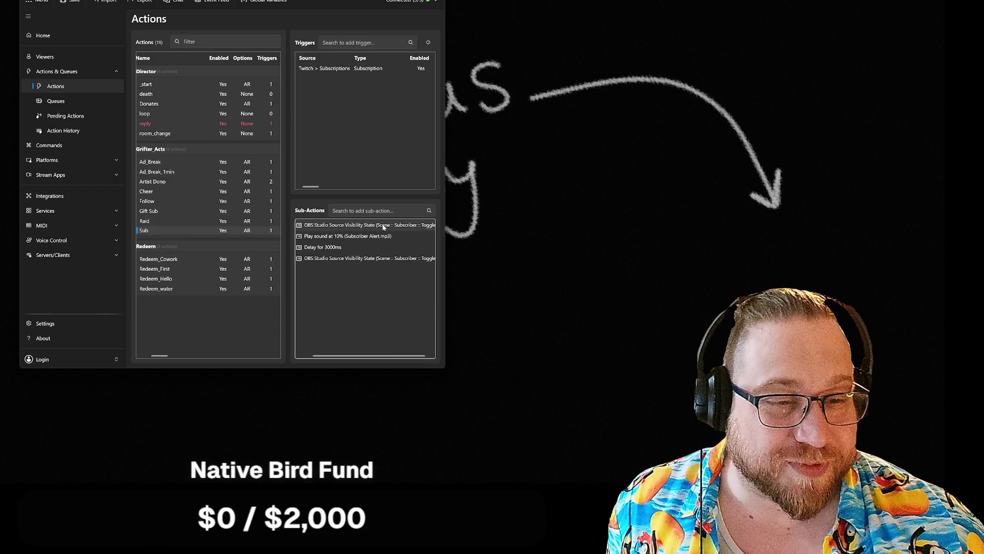
{"action": "double_click", "coordinate": [345, 228]}
{"action": "left_click", "coordinate": [181, 192]}
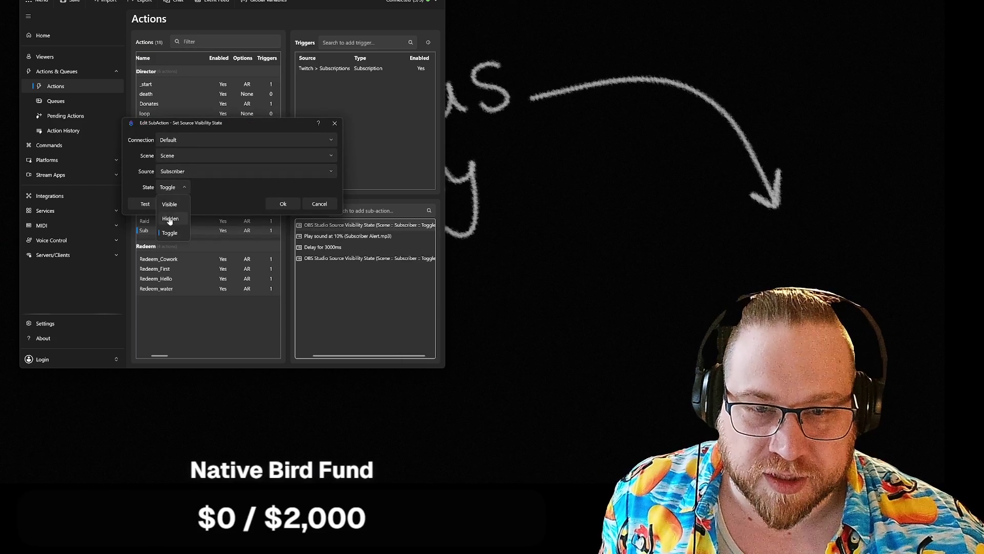
{"action": "left_click", "coordinate": [181, 198]}
{"action": "left_click", "coordinate": [285, 206]}
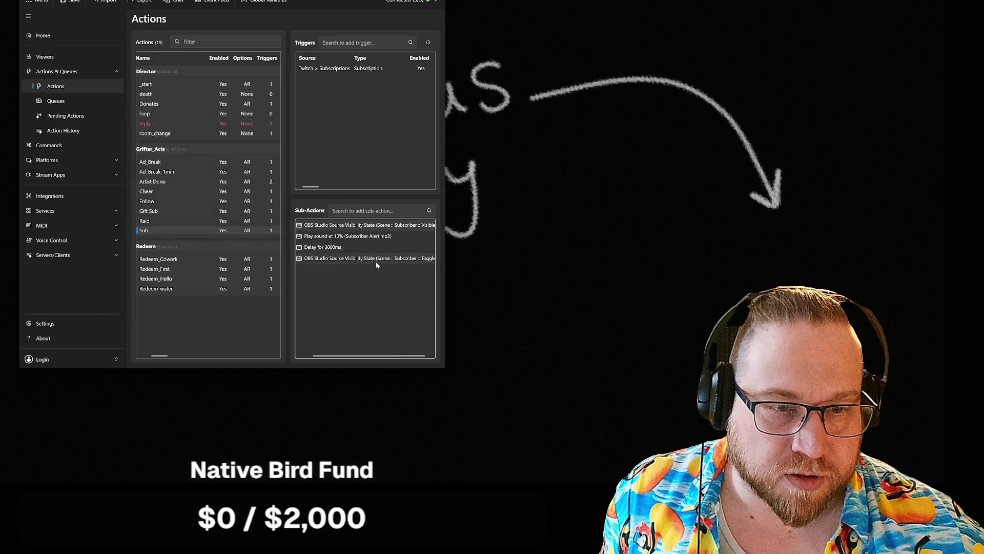
Set the last Subscriber visibility step's State to Hidden
{"action": "double_click", "coordinate": [375, 259]}
{"action": "left_click", "coordinate": [181, 188]}
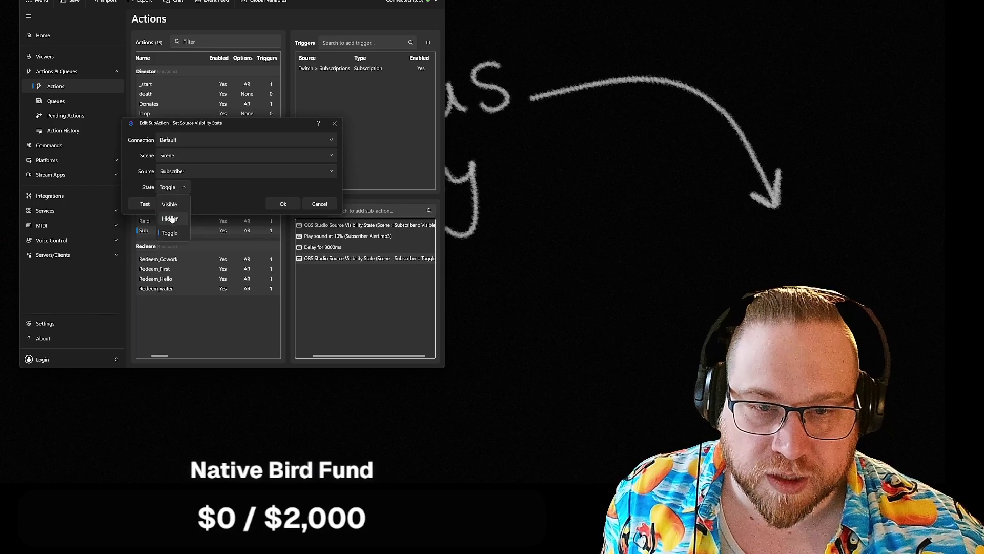
{"action": "left_click", "coordinate": [172, 219]}
{"action": "left_click", "coordinate": [283, 205]}
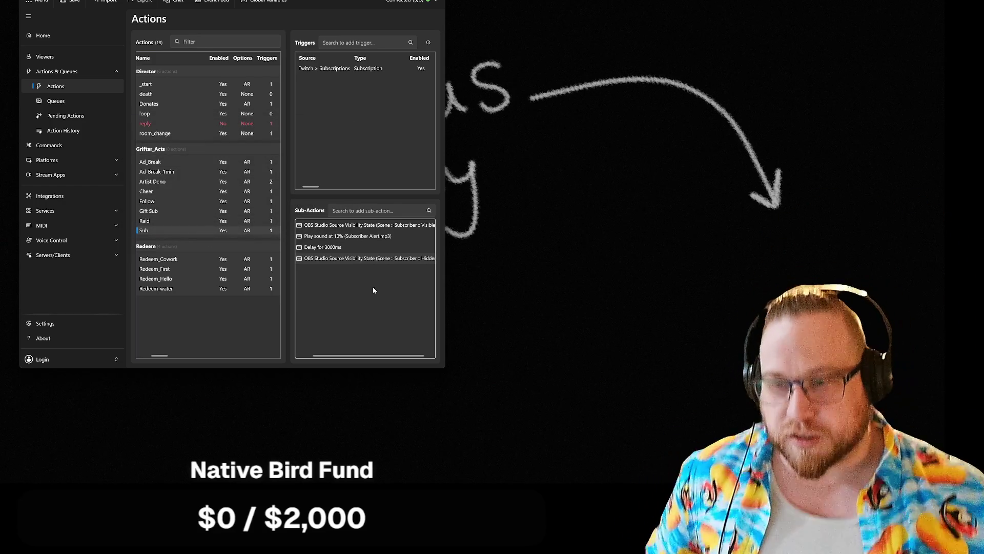
Test the subscription trigger, then change the Delay from 3000 to 8000 ms
{"action": "right_click", "coordinate": [336, 69]}
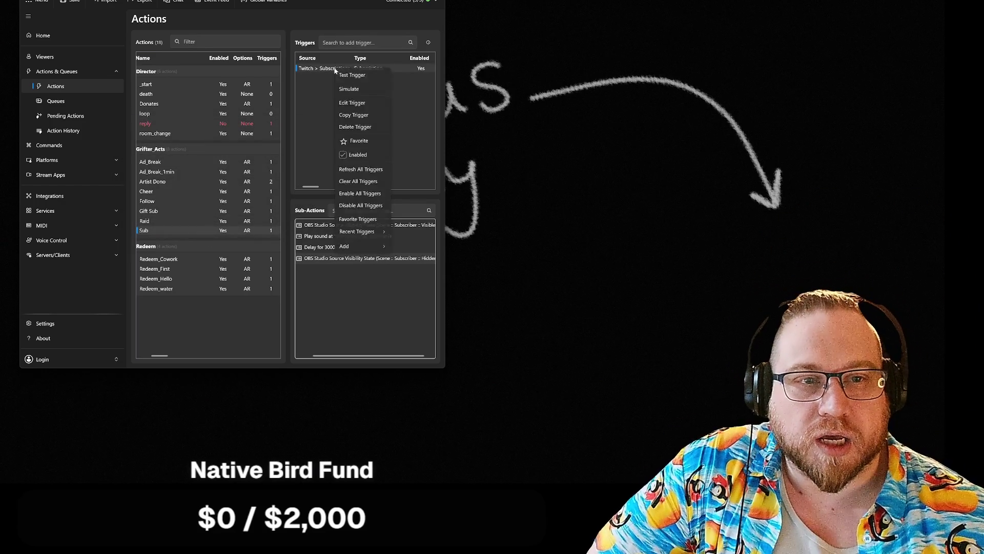
{"action": "left_click", "coordinate": [360, 78]}
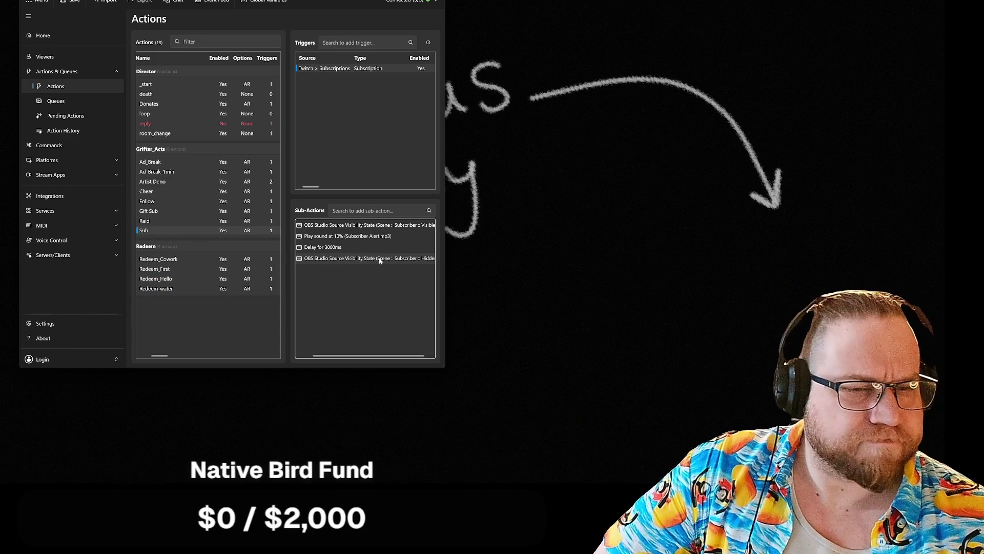
{"action": "double_click", "coordinate": [333, 247]}
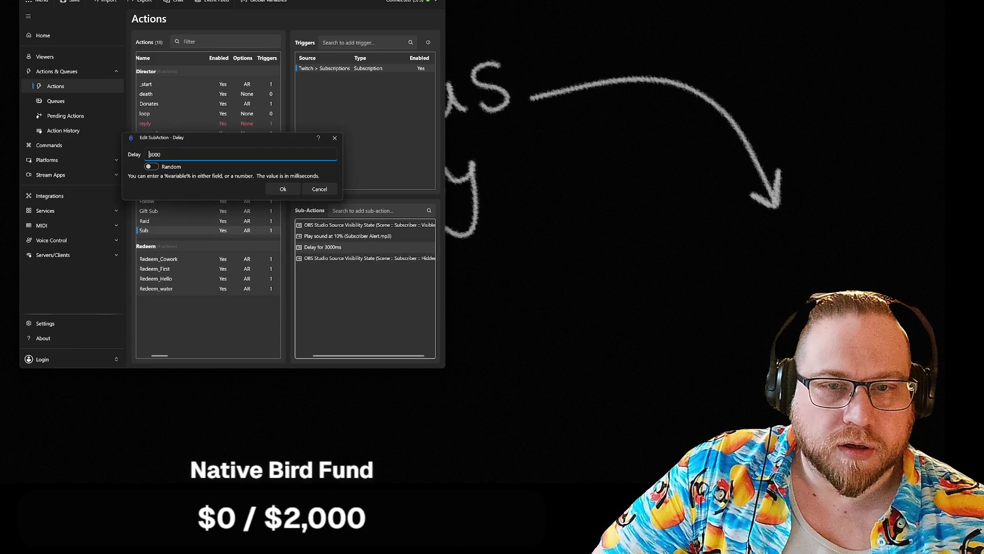
{"action": "double_click", "coordinate": [149, 154]}
{"action": "type", "text": "1"}
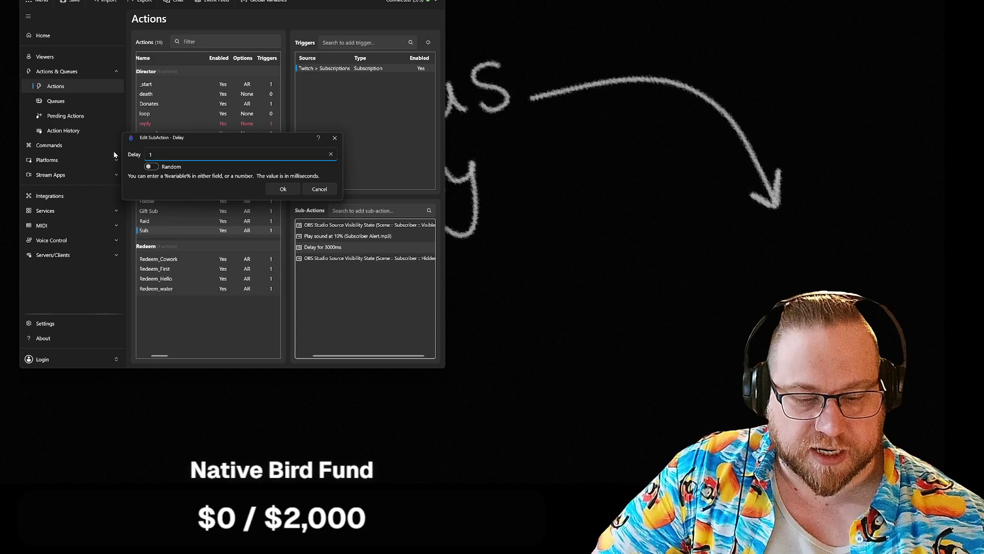
{"action": "key", "text": "BackSpace"}
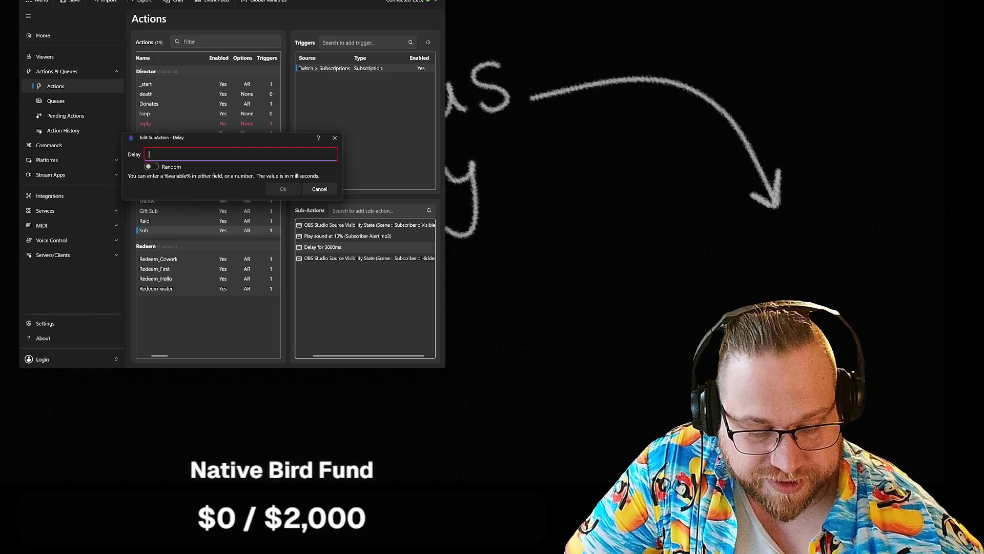
{"action": "type", "text": "8000"}
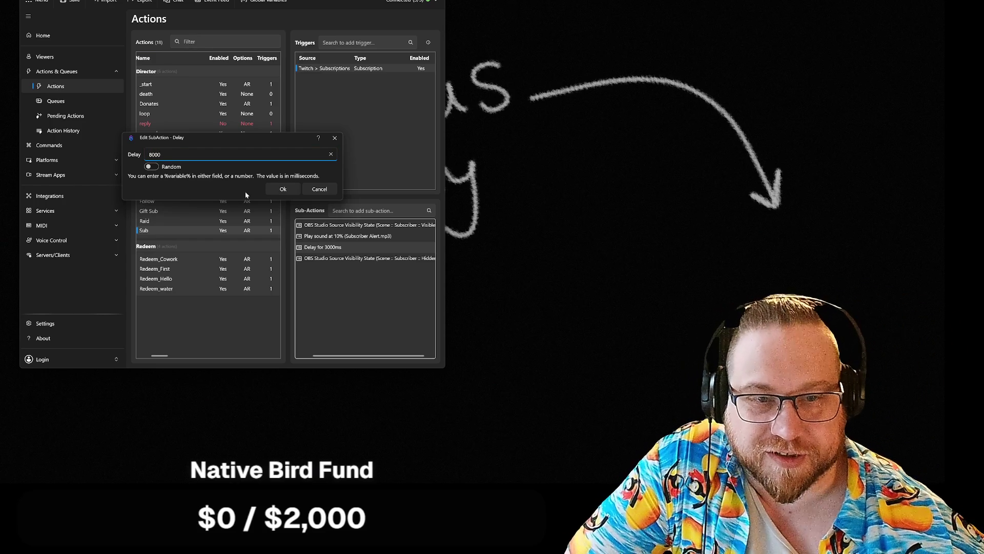
{"action": "left_click", "coordinate": [283, 189]}
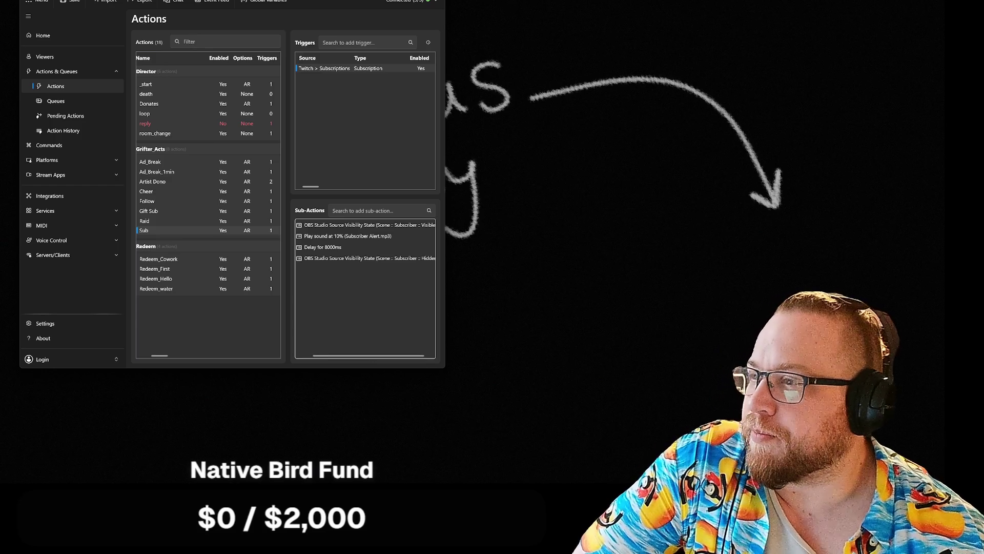
{"action": "right_click", "coordinate": [336, 69]}
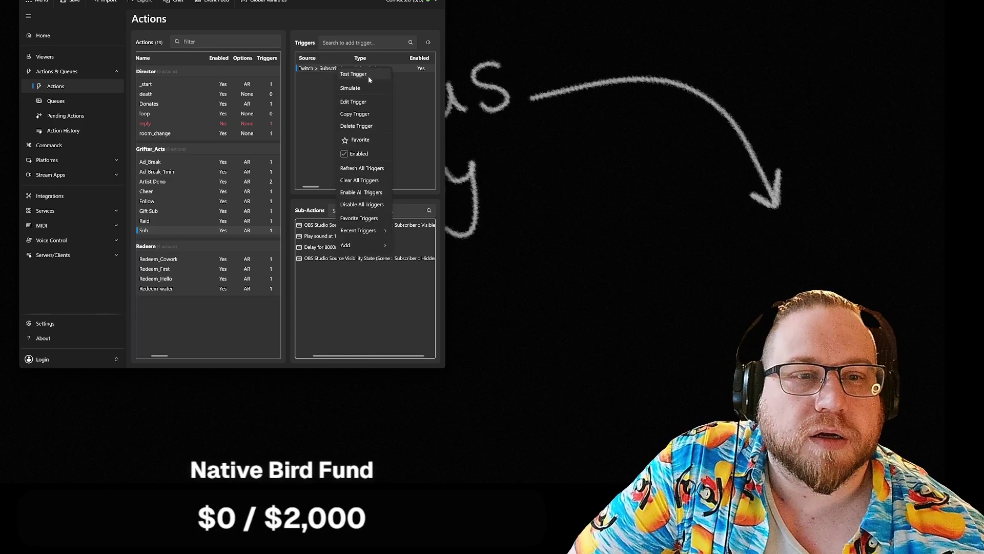
{"action": "key", "text": "Escape"}
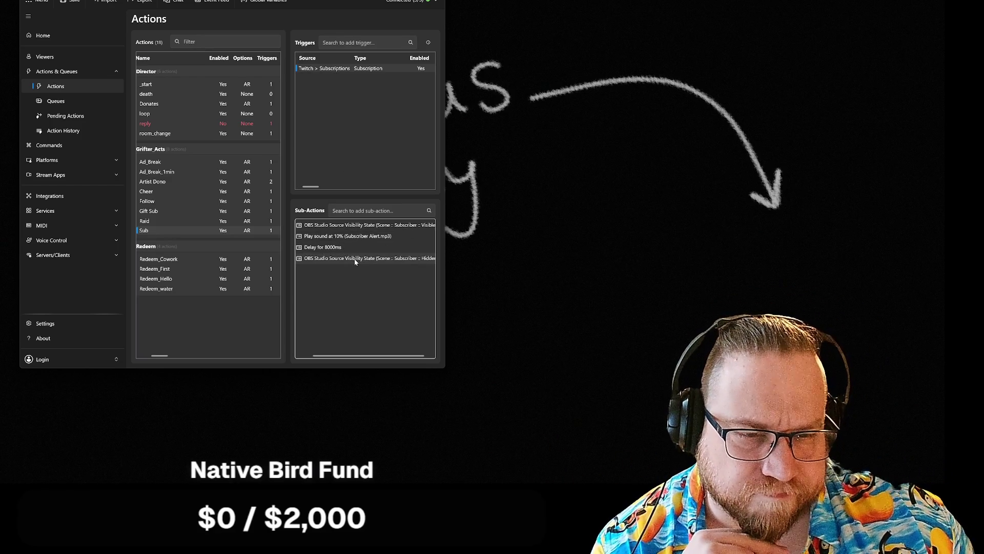
Move the Hidden step to the top, delete the 8000 ms delay, and simulate a subscription
{"action": "left_click_drag", "start_coordinate": [356, 262], "coordinate": [352, 224]}
{"action": "right_click", "coordinate": [326, 260]}
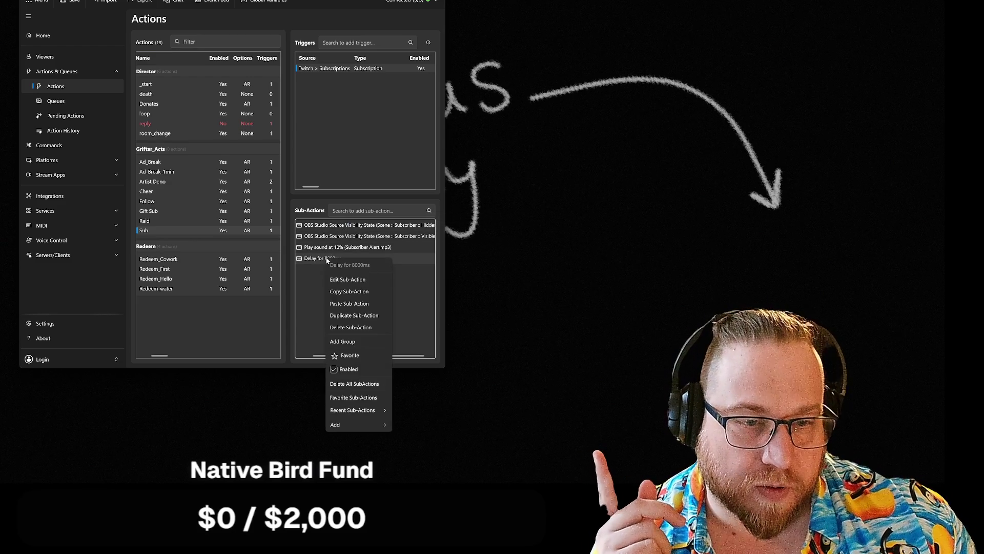
{"action": "left_click", "coordinate": [348, 328]}
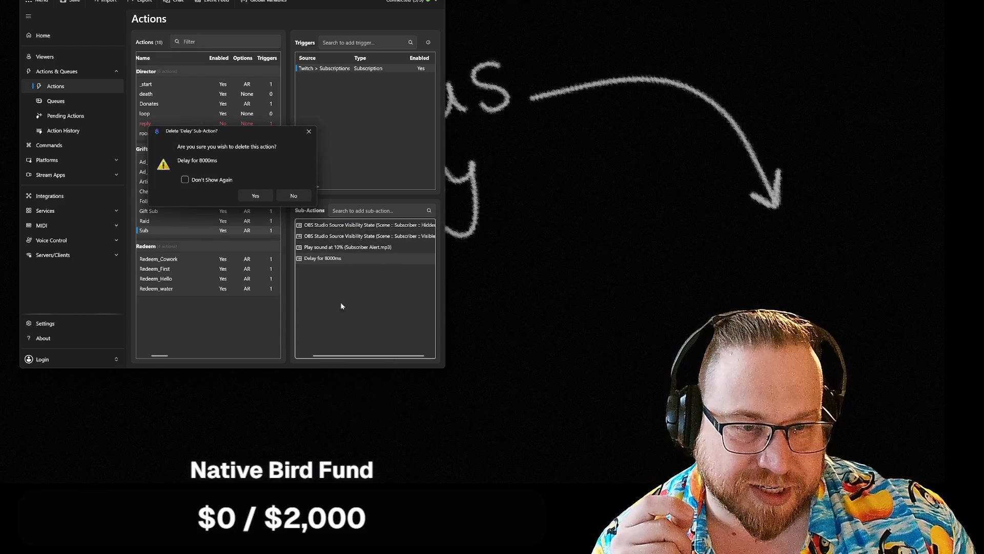
{"action": "left_click", "coordinate": [257, 197]}
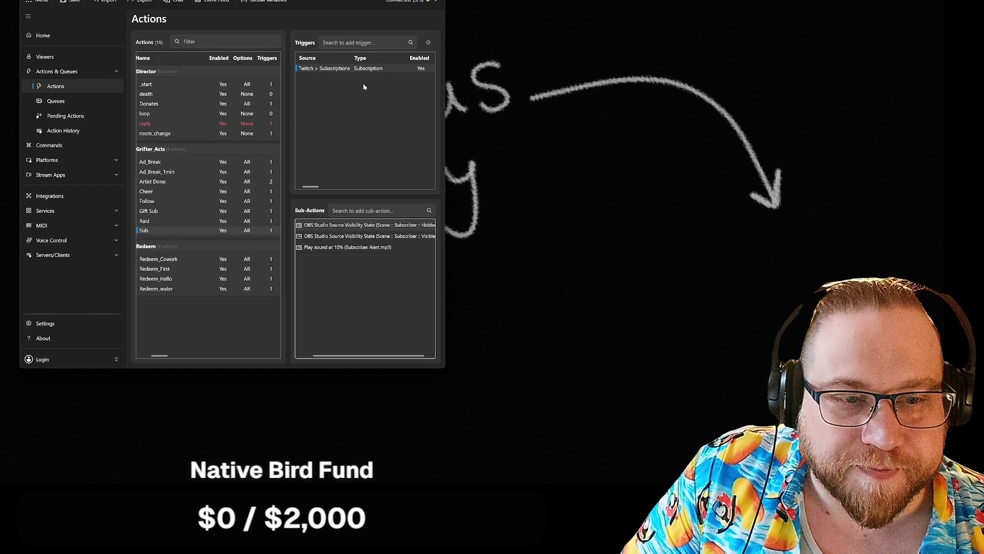
{"action": "right_click", "coordinate": [342, 69]}
{"action": "left_click", "coordinate": [367, 75]}
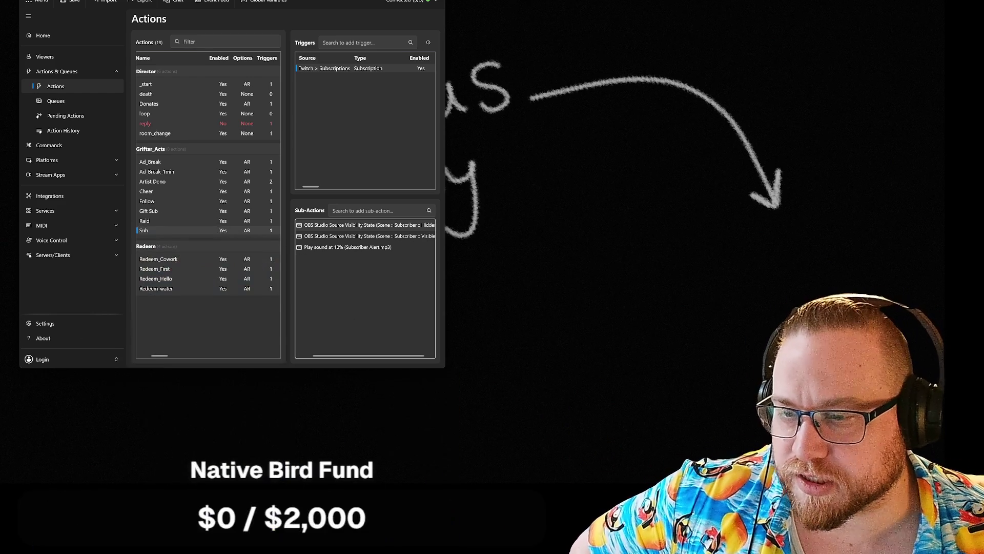
{"action": "right_click", "coordinate": [340, 75]}
{"action": "left_click", "coordinate": [355, 76]}
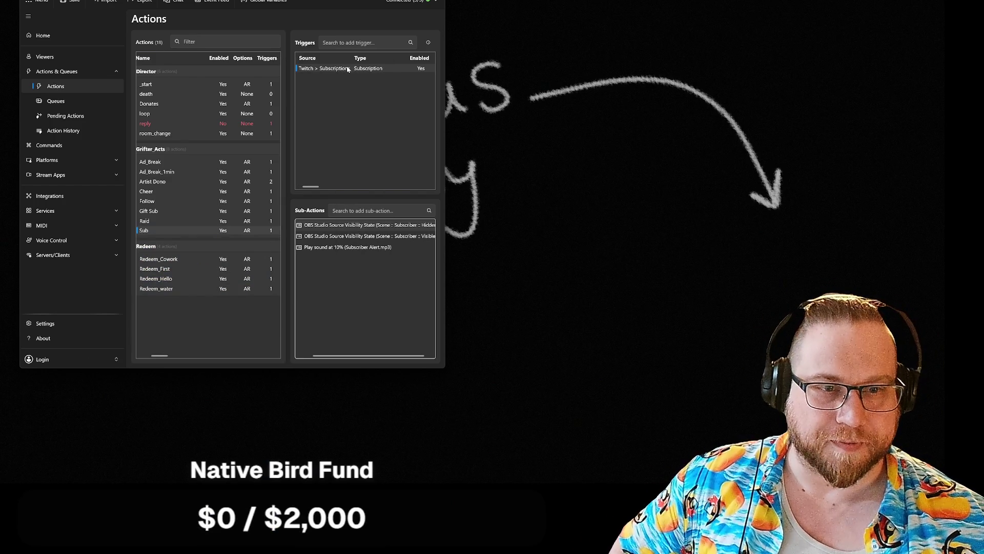
{"action": "right_click", "coordinate": [347, 70]}
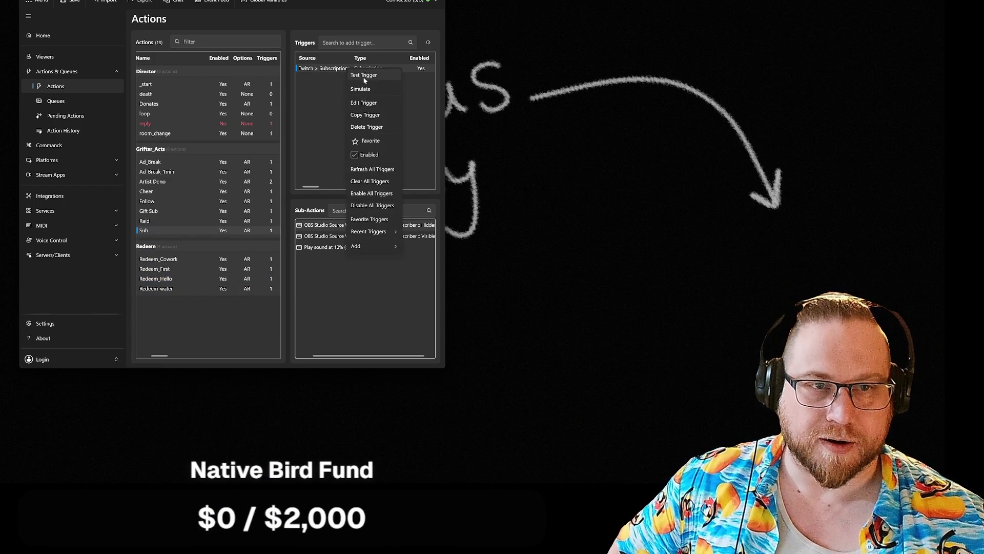
{"action": "left_click", "coordinate": [367, 180]}
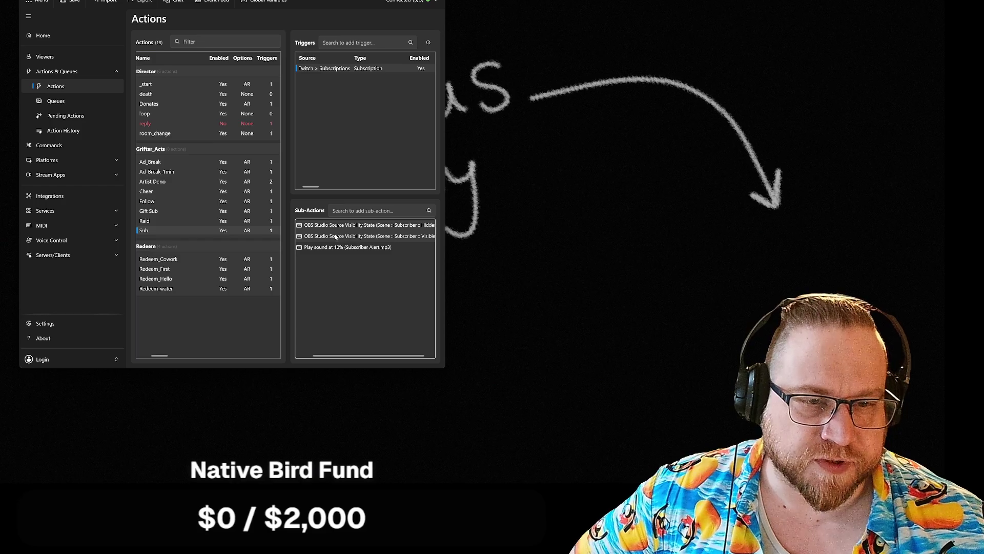
Enable Finish playing before continuing on the alert sound, then test the subscription trigger
{"action": "right_click", "coordinate": [326, 249]}
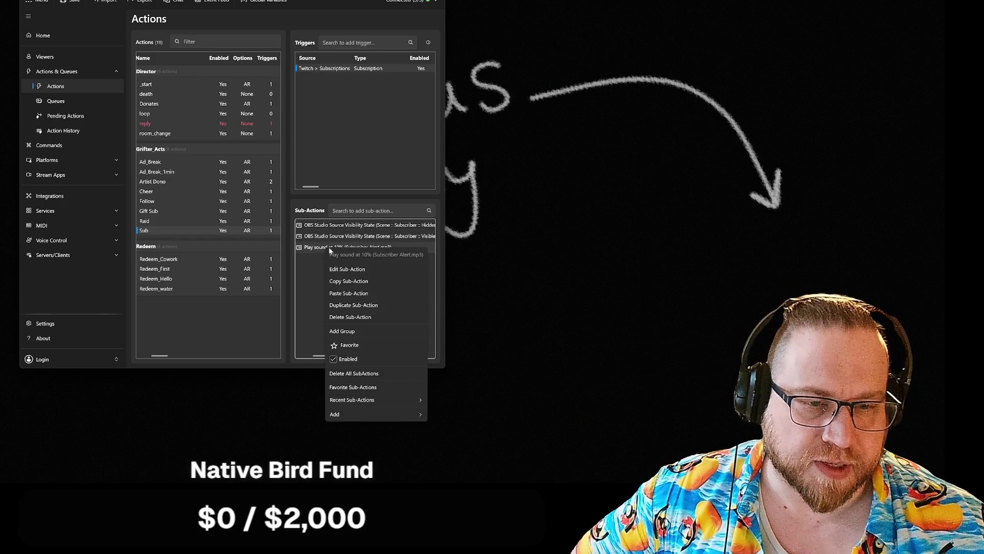
{"action": "left_click", "coordinate": [312, 254]}
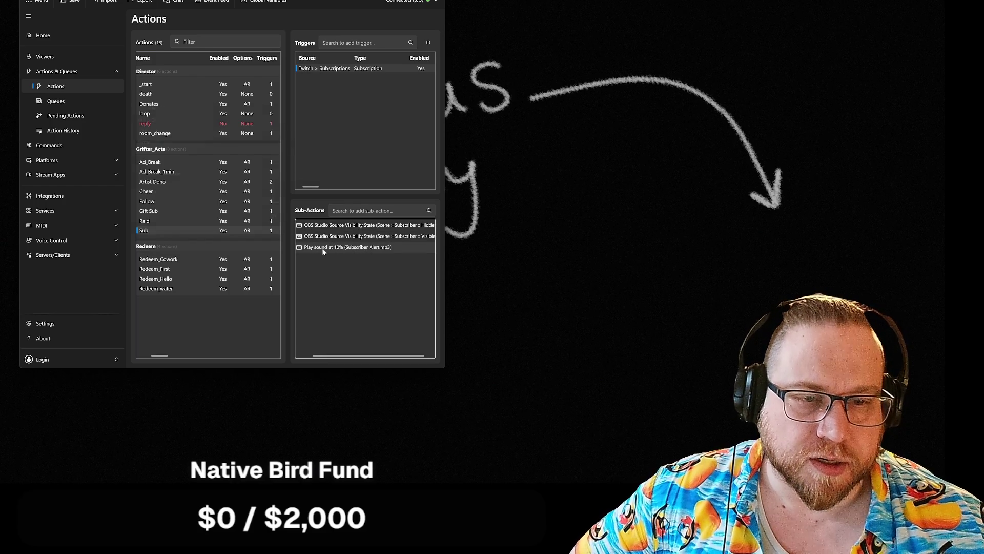
{"action": "double_click", "coordinate": [313, 249]}
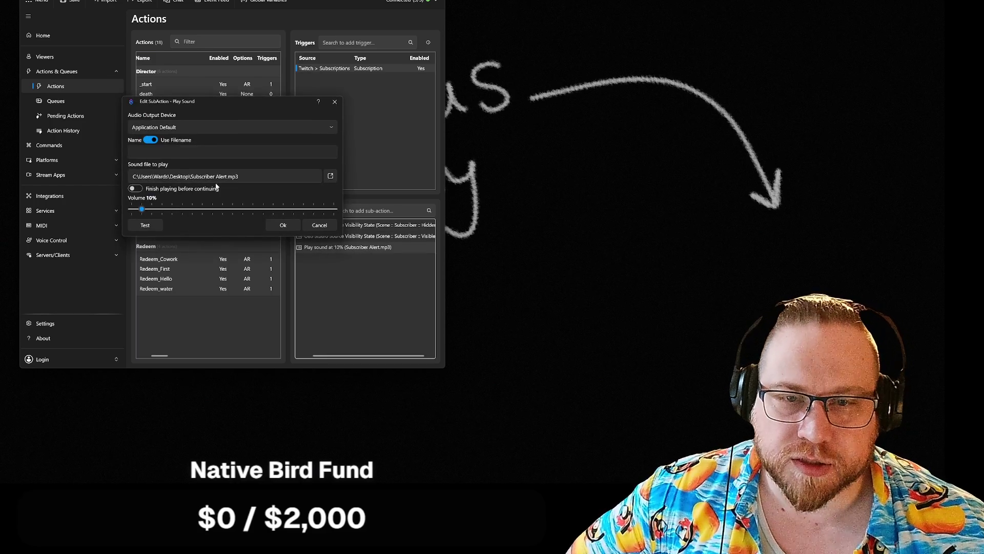
{"action": "left_click", "coordinate": [135, 189]}
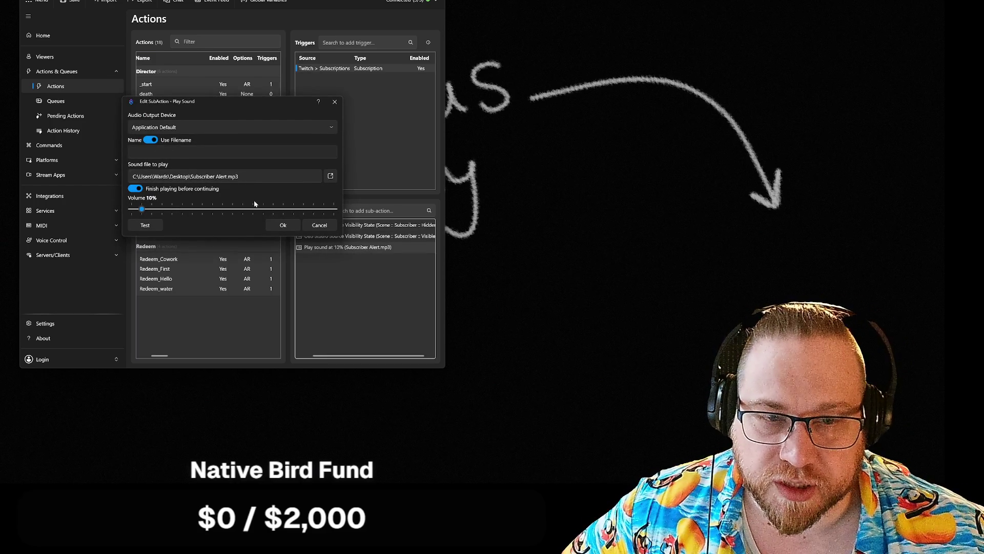
{"action": "left_click", "coordinate": [282, 226]}
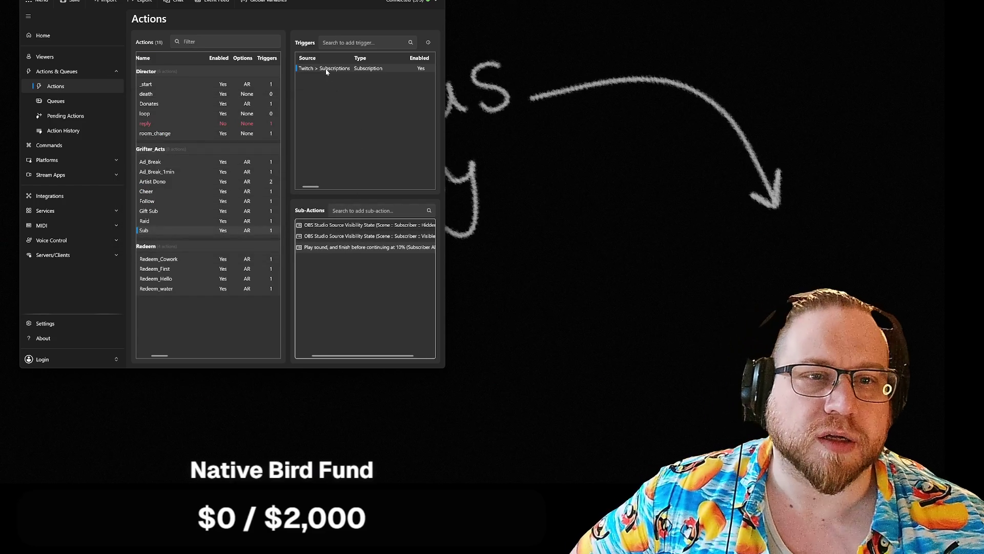
{"action": "right_click", "coordinate": [327, 72]}
{"action": "left_click", "coordinate": [345, 76]}
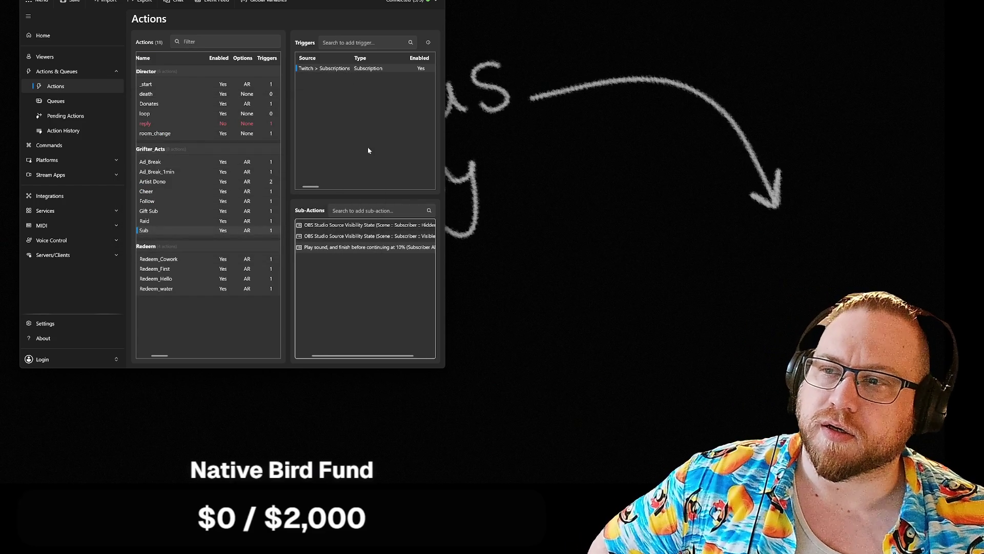
Delete the Hidden Subscriber visibility sub-action
{"action": "double_click", "coordinate": [395, 228]}
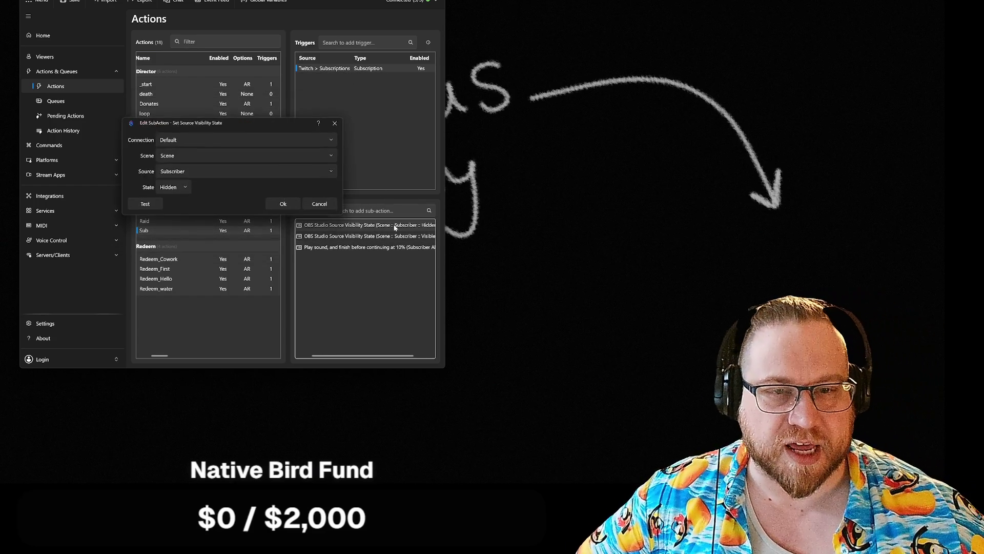
{"action": "left_click", "coordinate": [186, 190]}
{"action": "left_click", "coordinate": [421, 151]}
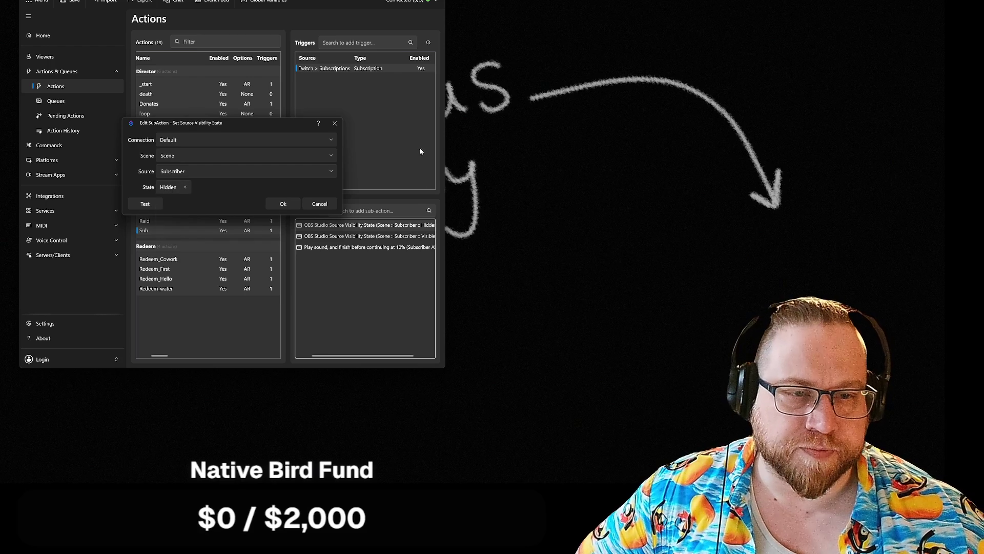
{"action": "left_click", "coordinate": [319, 204]}
{"action": "right_click", "coordinate": [385, 227]}
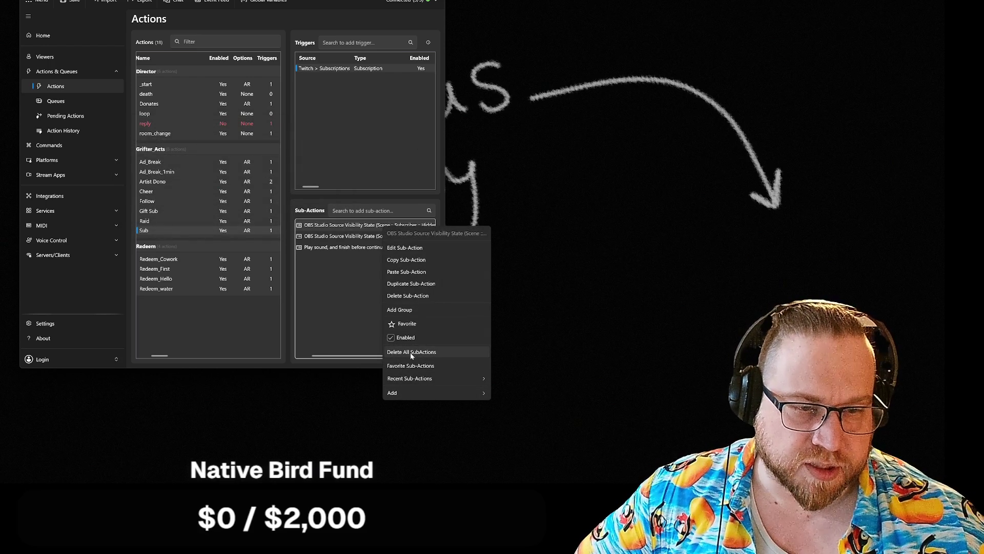
{"action": "left_click", "coordinate": [407, 295]}
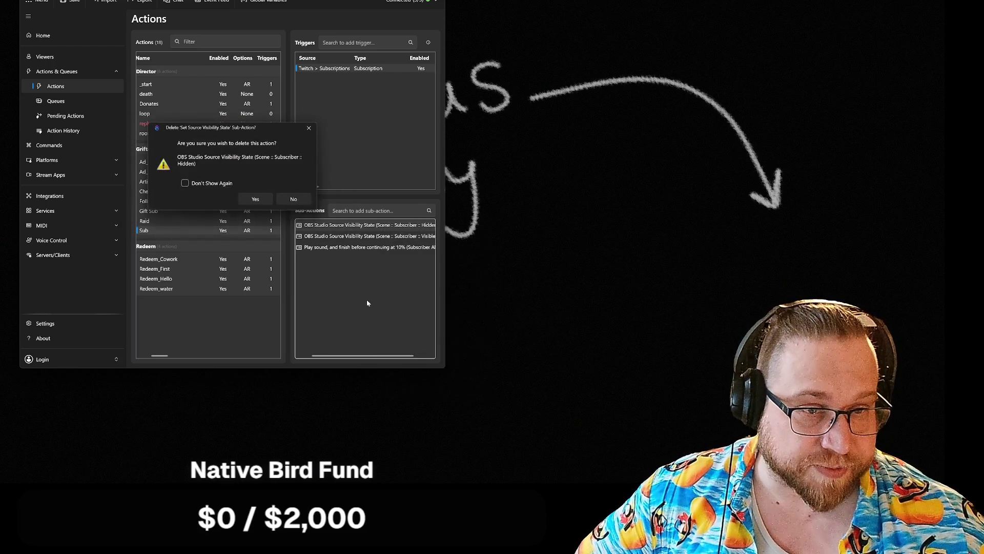
{"action": "left_click", "coordinate": [255, 199]}
Test the trigger, then paste the Subscriber Toggle visibility sub-action and move it to the top
{"action": "right_click", "coordinate": [332, 73]}
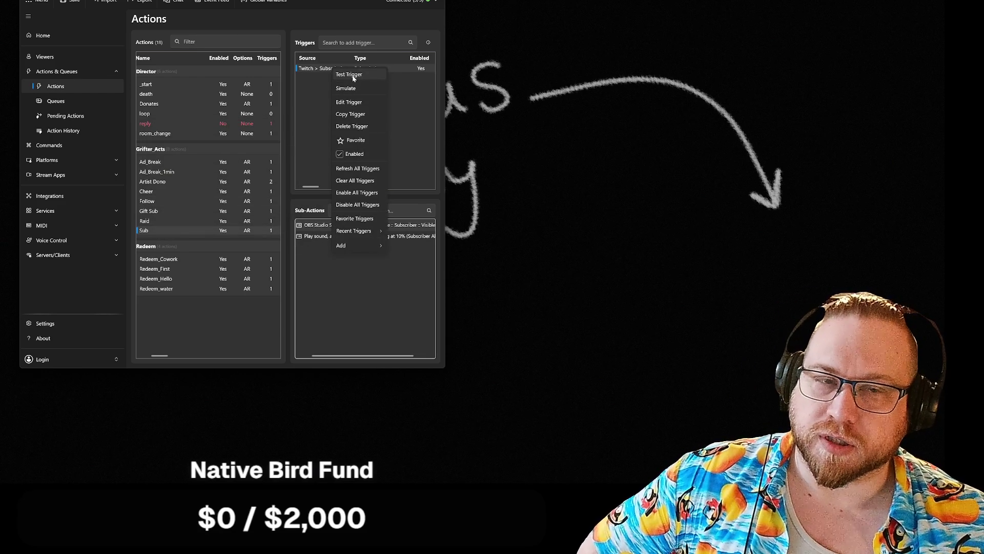
{"action": "left_click", "coordinate": [353, 77]}
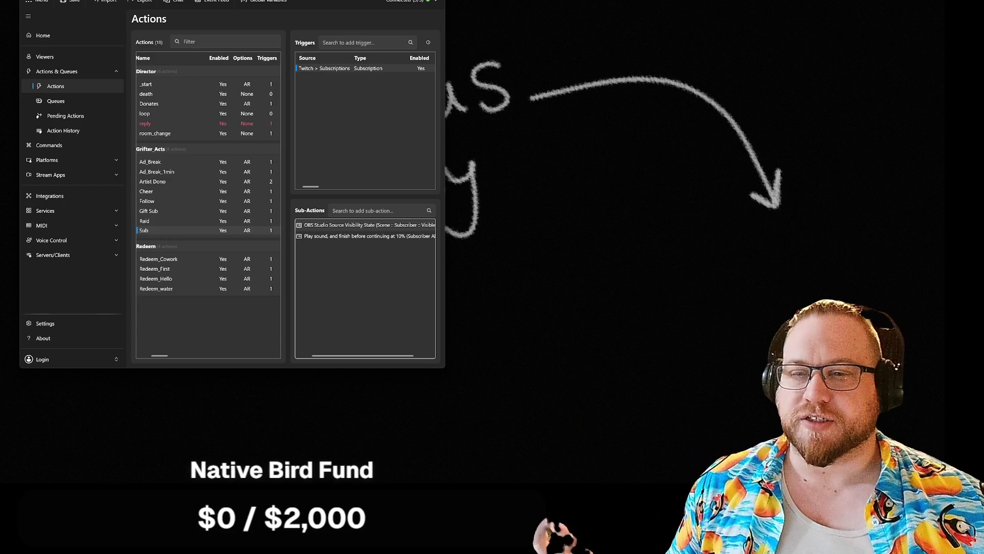
{"action": "right_click", "coordinate": [361, 285]}
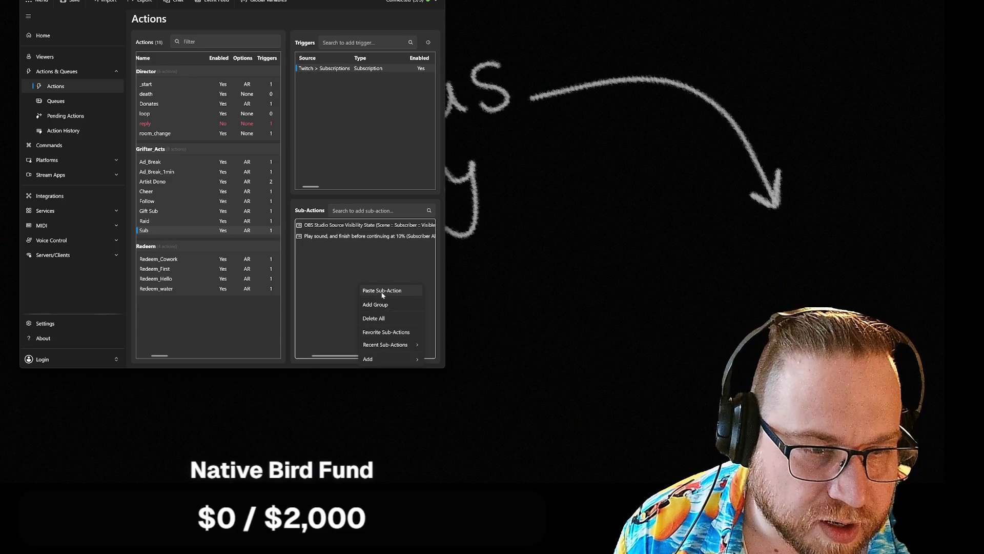
{"action": "left_click", "coordinate": [381, 290]}
{"action": "left_click_drag", "start_coordinate": [366, 250], "coordinate": [363, 226]}
Change the top visibility sub-action's State from Toggle to Hidden
{"action": "right_click", "coordinate": [381, 226]}
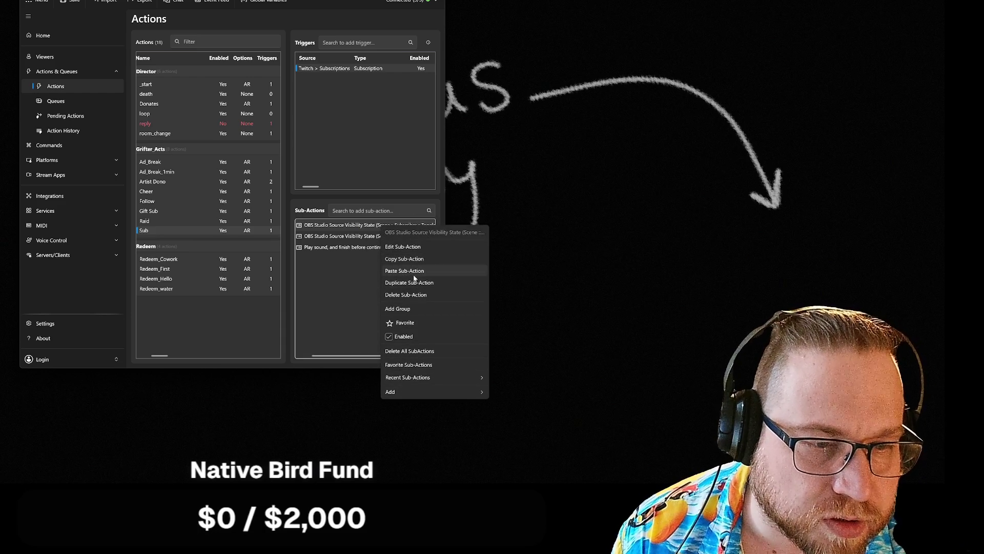
{"action": "left_click", "coordinate": [336, 230]}
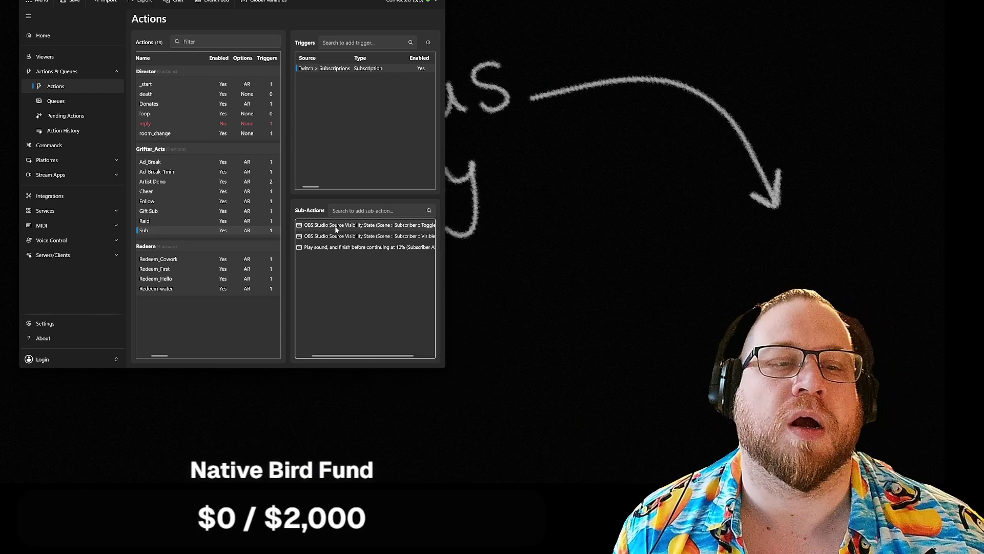
{"action": "double_click", "coordinate": [387, 226]}
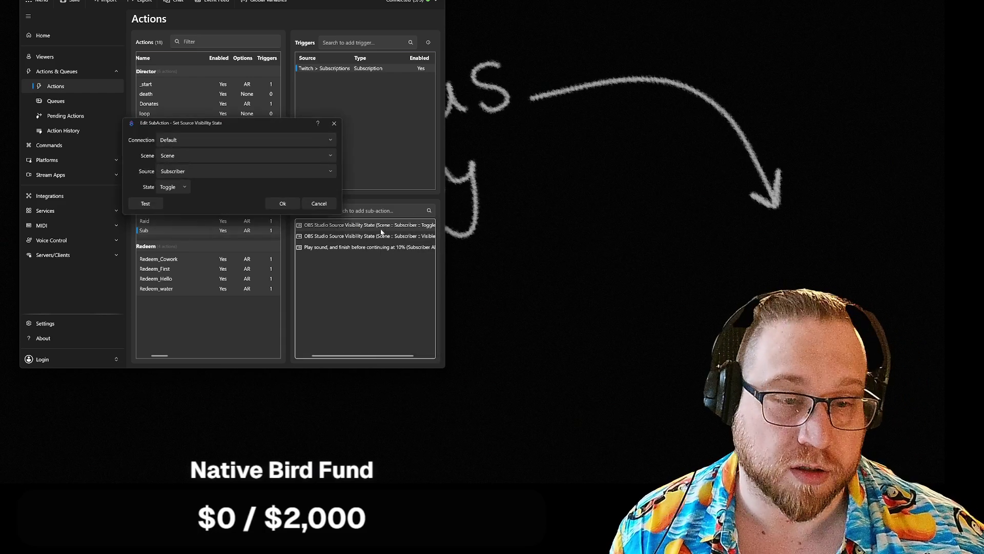
{"action": "left_click", "coordinate": [170, 187]}
{"action": "left_click", "coordinate": [174, 223]}
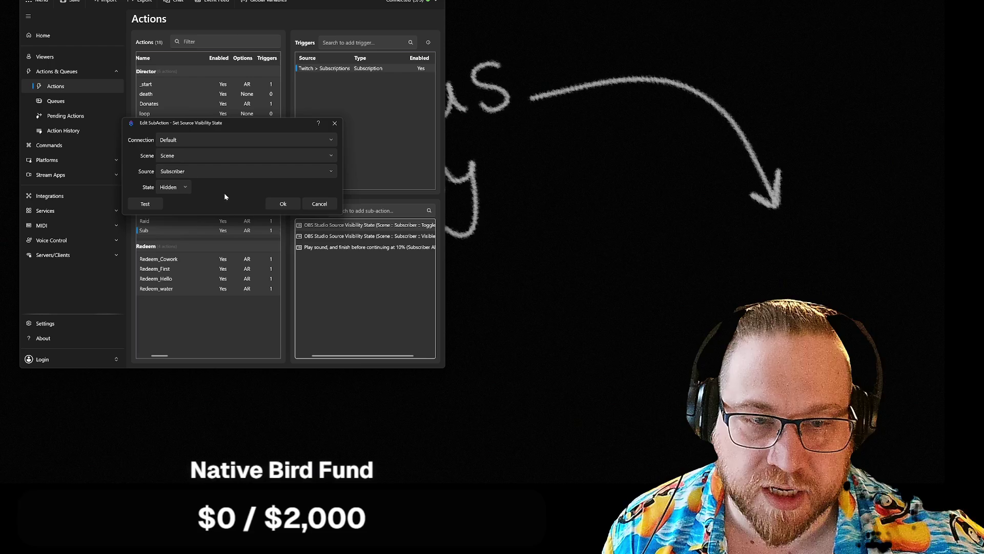
{"action": "left_click", "coordinate": [282, 204]}
Add a 500 ms Core Delay and move it into second place
{"action": "right_click", "coordinate": [364, 288]}
{"action": "mouse_move", "coordinate": [390, 350]}
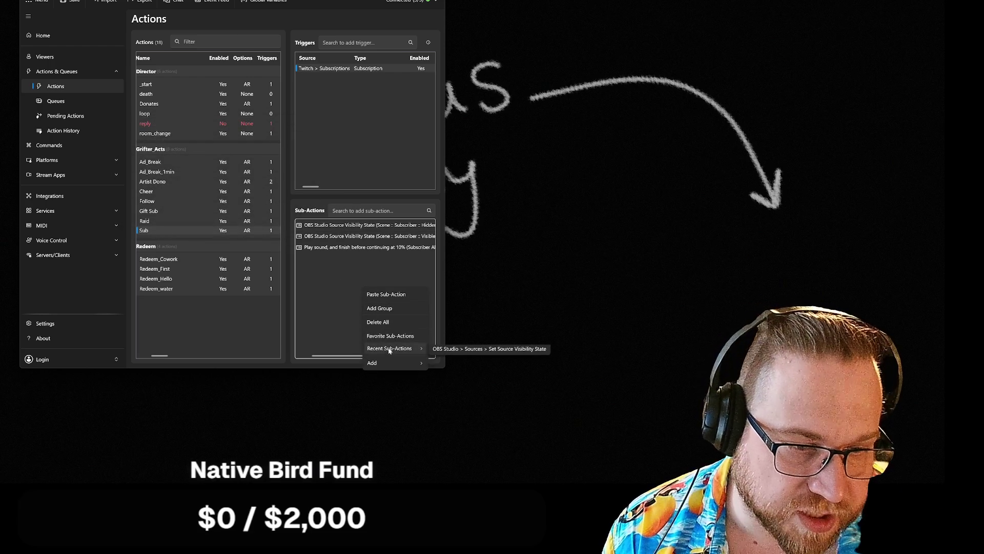
{"action": "mouse_move", "coordinate": [461, 186]}
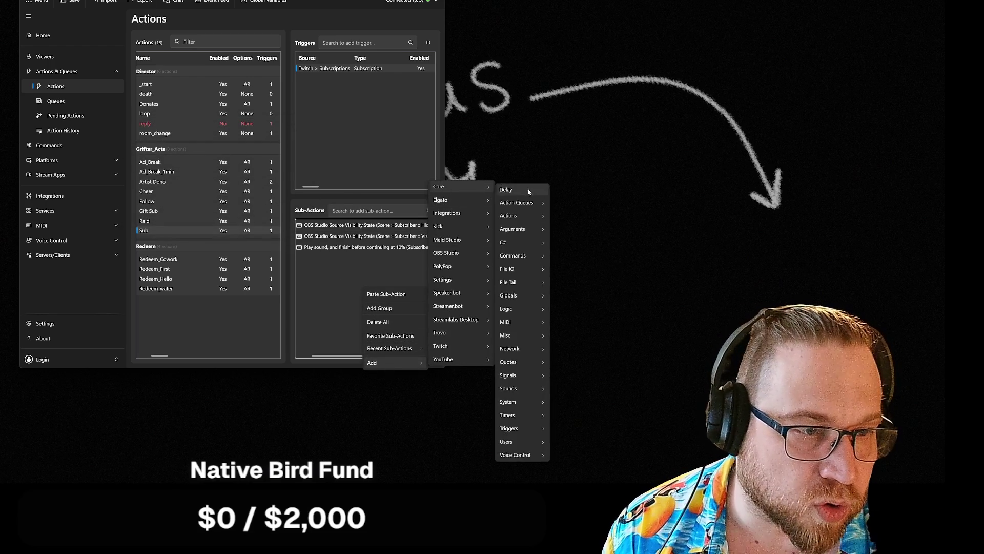
{"action": "left_click", "coordinate": [528, 190]}
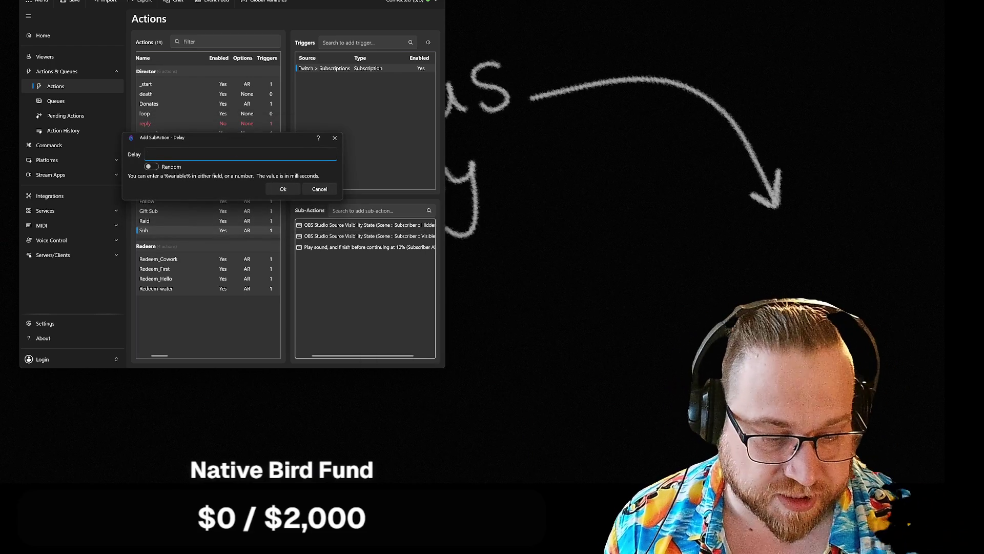
{"action": "type", "text": "1000"}
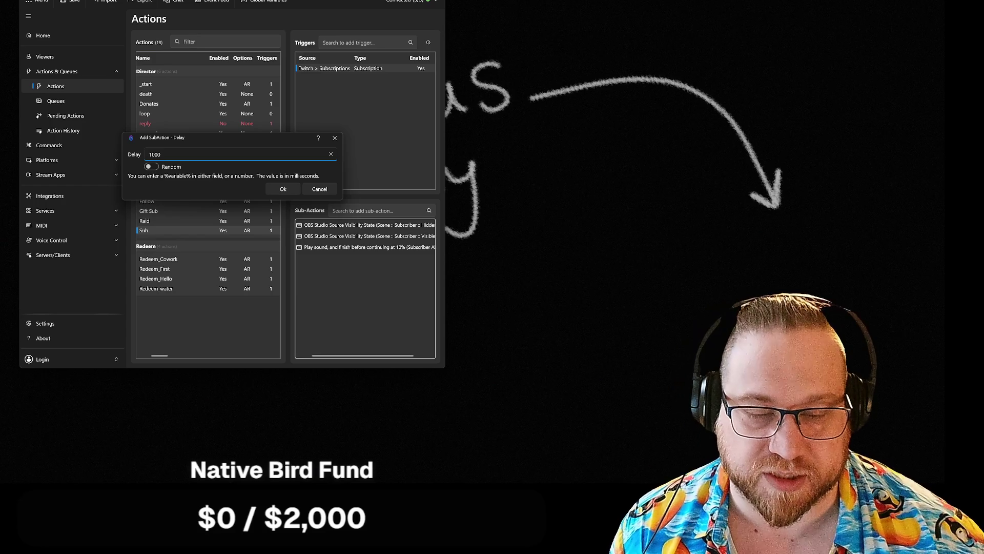
{"action": "key", "text": "BackSpace"}
{"action": "key", "text": "BackSpace"}
{"action": "key", "text": "BackSpace"}
{"action": "type", "text": "500"}
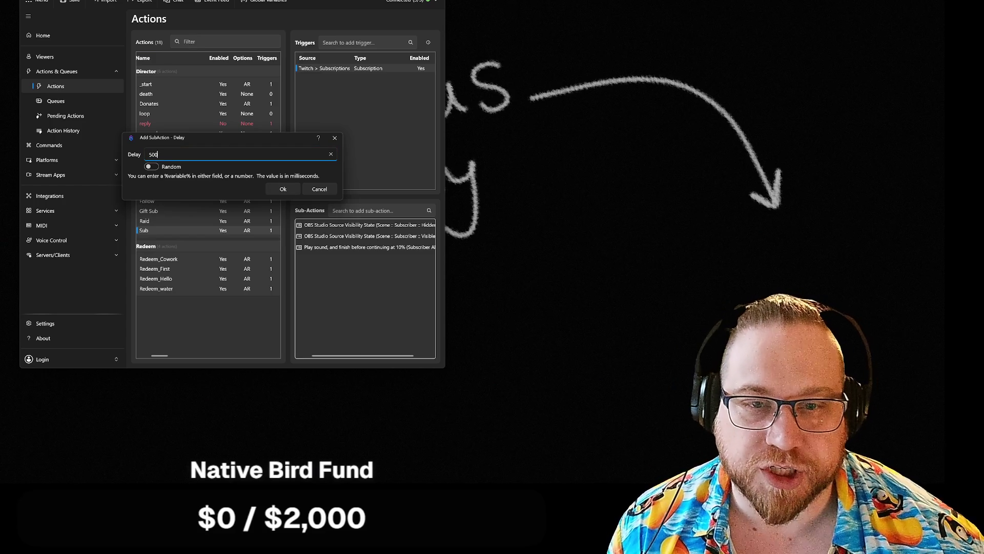
{"action": "left_click", "coordinate": [285, 188]}
{"action": "left_click_drag", "start_coordinate": [318, 258], "coordinate": [320, 235]}
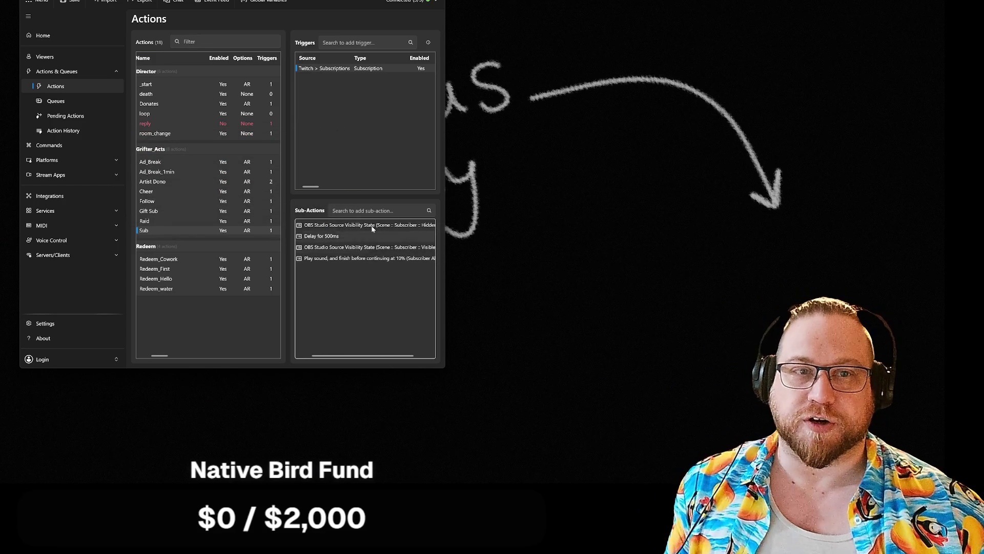
{"action": "right_click", "coordinate": [339, 74]}
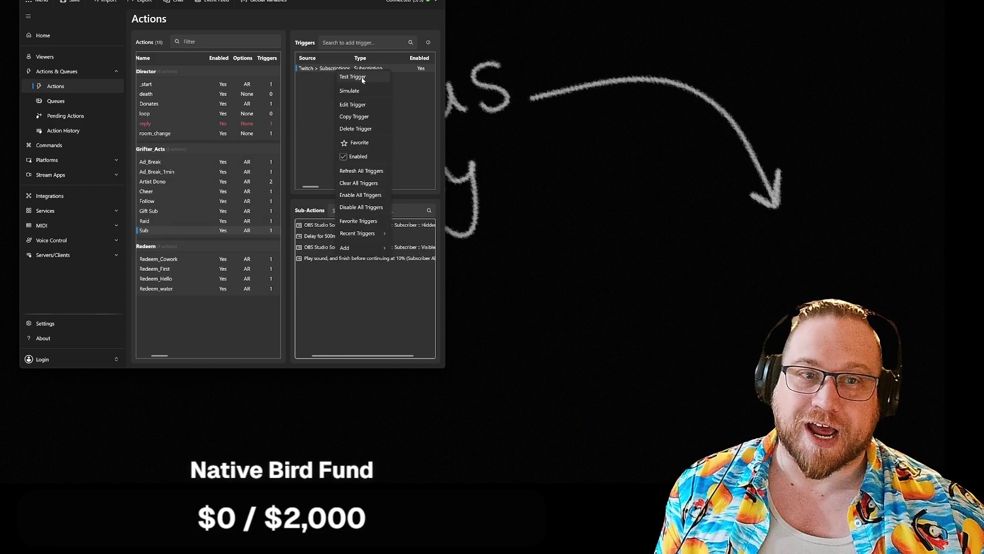
{"action": "key", "text": "Escape"}
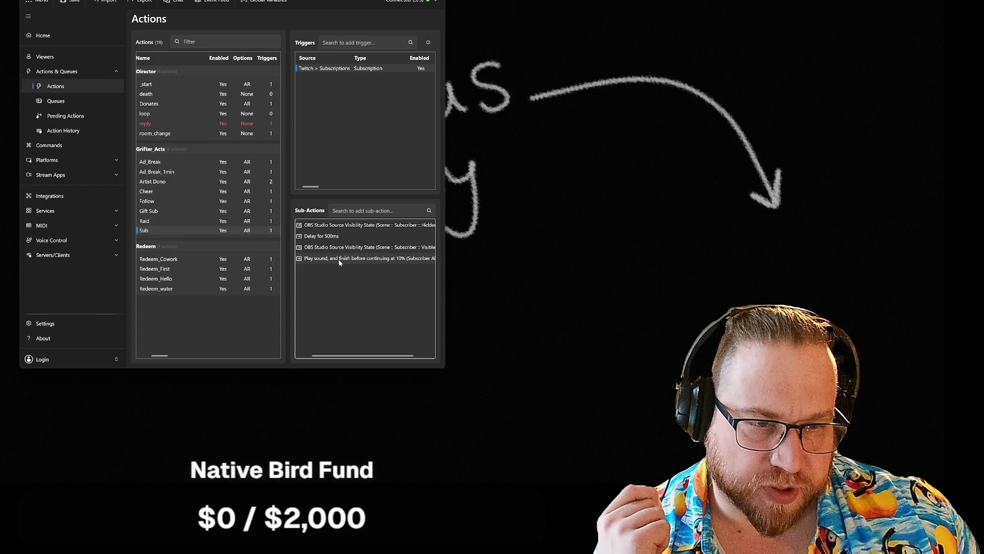
Review the Visible visibility sub-action's settings and close them without changes
{"action": "double_click", "coordinate": [342, 248]}
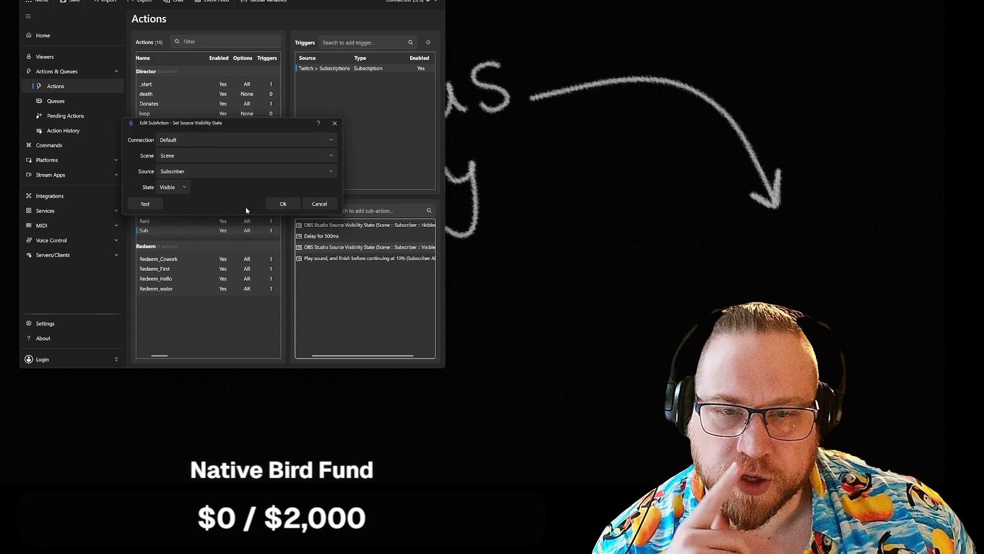
{"action": "left_click", "coordinate": [282, 204]}
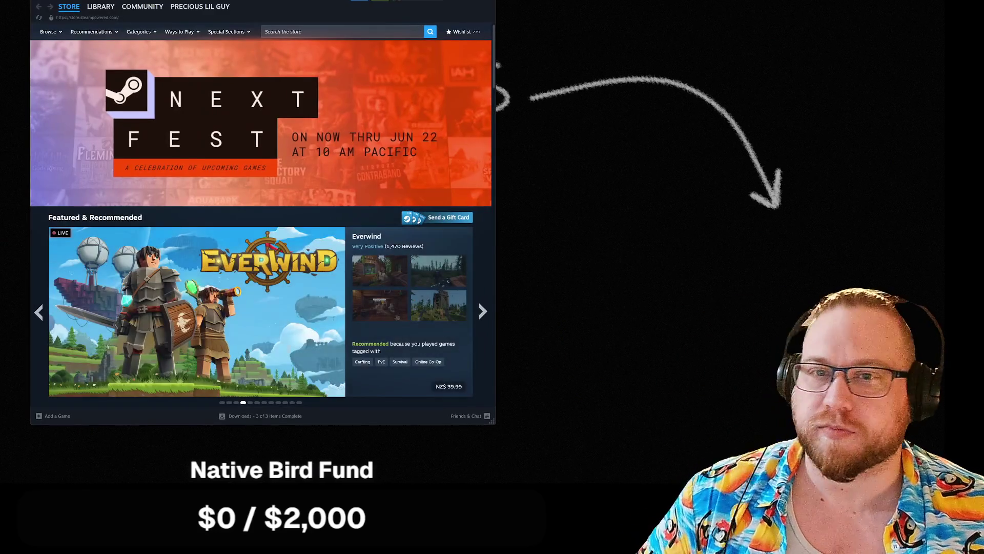
Launch Godot Engine from the Steam game library
{"action": "left_click", "coordinate": [99, 7]}
{"action": "left_click", "coordinate": [64, 89]}
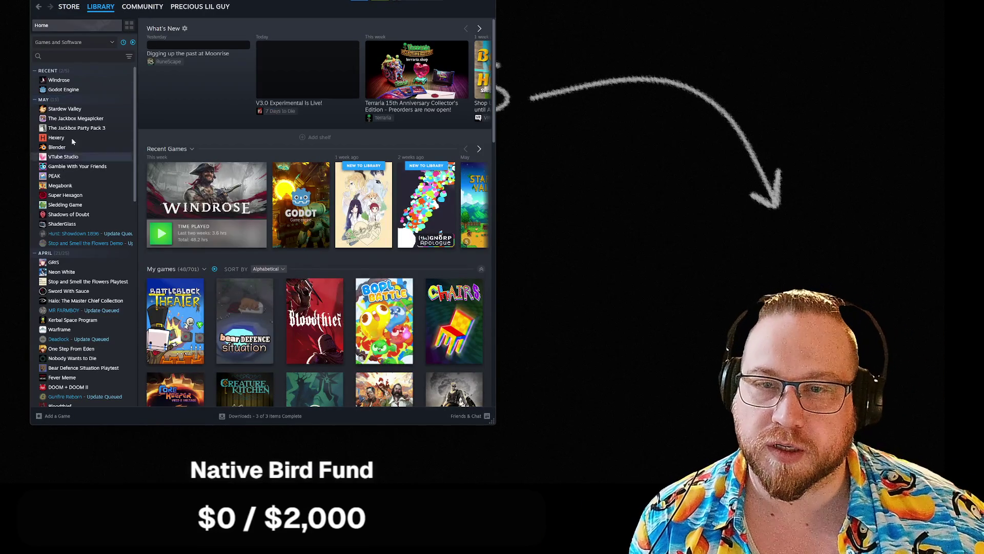
{"action": "left_click", "coordinate": [174, 149]}
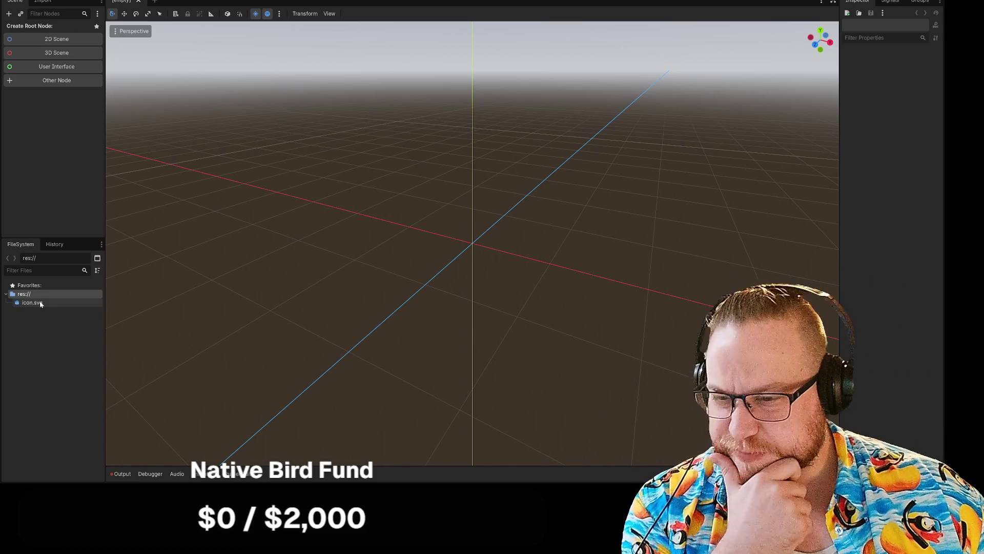
{"action": "mouse_move", "coordinate": [40, 304]}
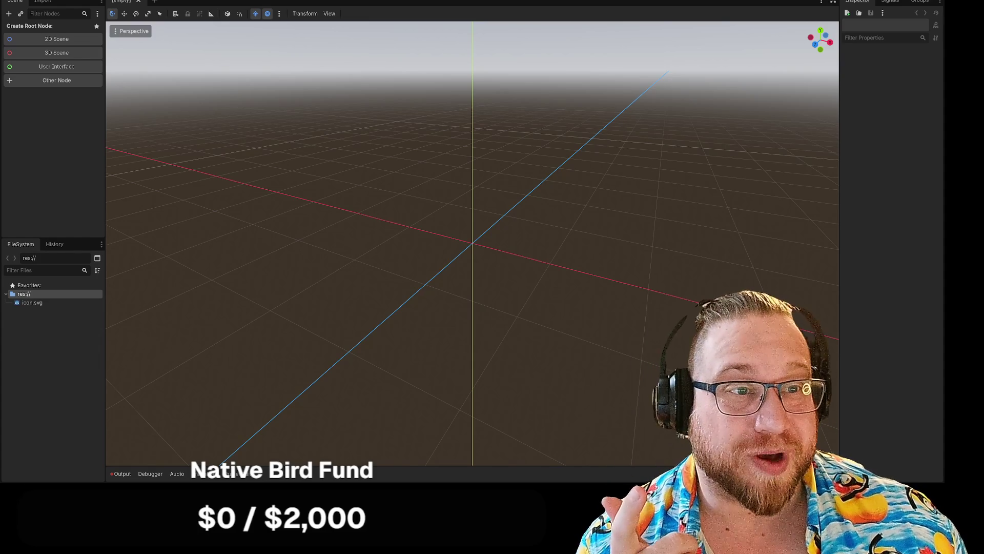
Switch the Godot editor to the 2D workspace, then zoom and pan the canvas
{"action": "left_click", "coordinate": [407, 1]}
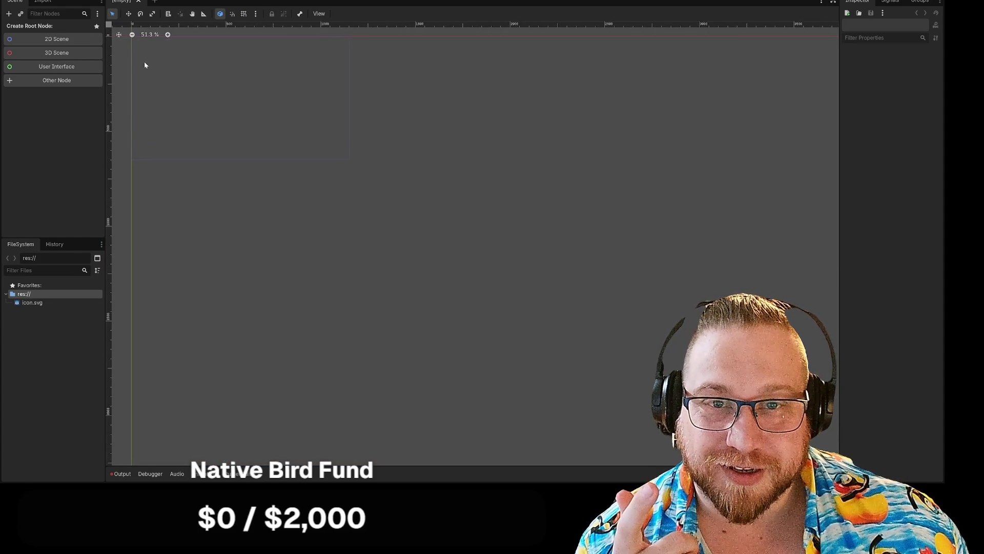
{"action": "mouse_move", "coordinate": [143, 62]}
{"action": "left_mouse_down"}
{"action": "mouse_move", "coordinate": [268, 176]}
{"action": "mouse_move", "coordinate": [250, 186]}
{"action": "mouse_move", "coordinate": [191, 114]}
{"action": "mouse_move", "coordinate": [218, 161]}
{"action": "mouse_move", "coordinate": [214, 148]}
{"action": "left_mouse_up"}
{"action": "scroll", "coordinate": [292, 205], "scroll_direction": "up", "scroll_amount": 3}
{"action": "scroll", "coordinate": [190, 117], "scroll_direction": "up", "scroll_amount": 1}
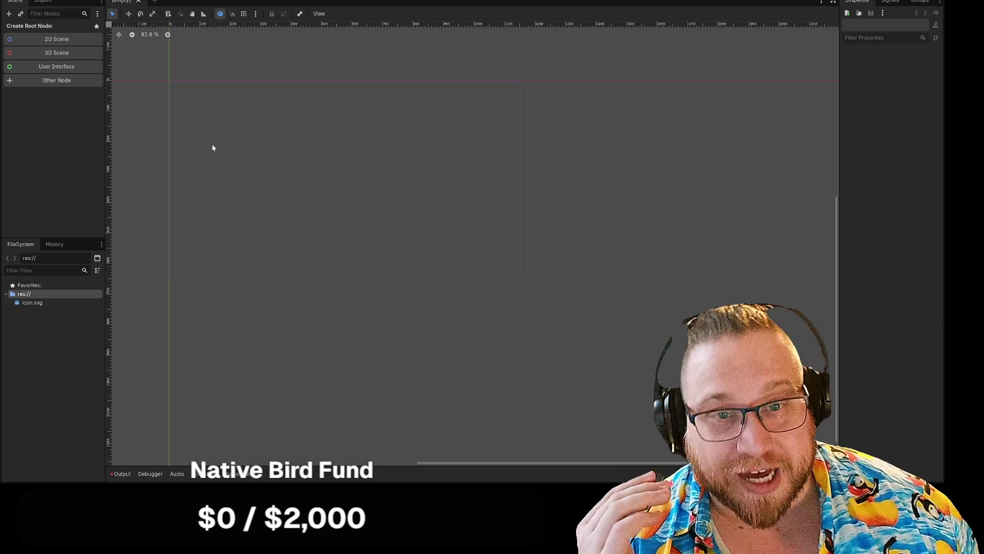
{"action": "scroll", "coordinate": [216, 140], "scroll_direction": "up", "scroll_amount": 1}
{"action": "left_click_drag", "start_coordinate": [229, 155], "coordinate": [242, 161]}
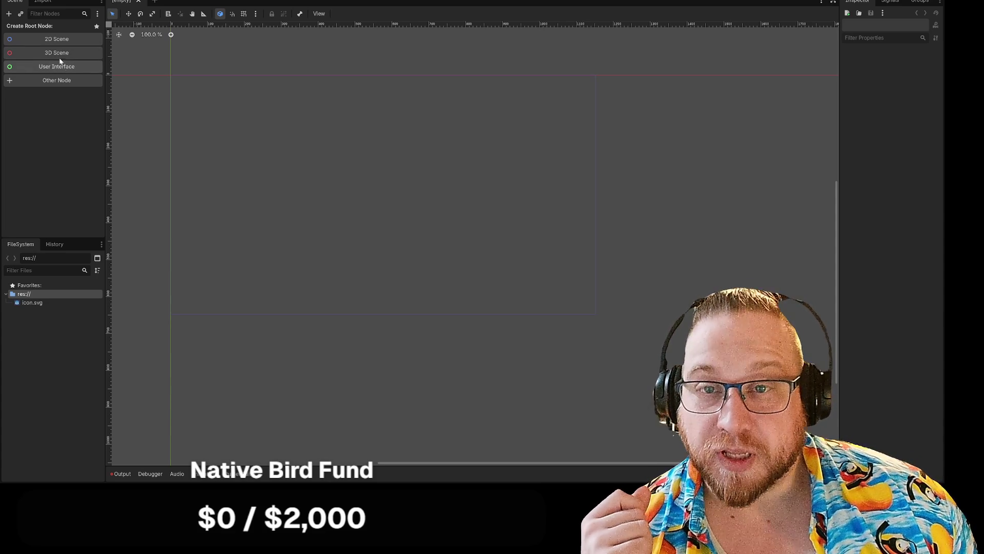
Create a 2D Scene root and rename the Node2D to MainMenu
{"action": "left_click", "coordinate": [50, 39]}
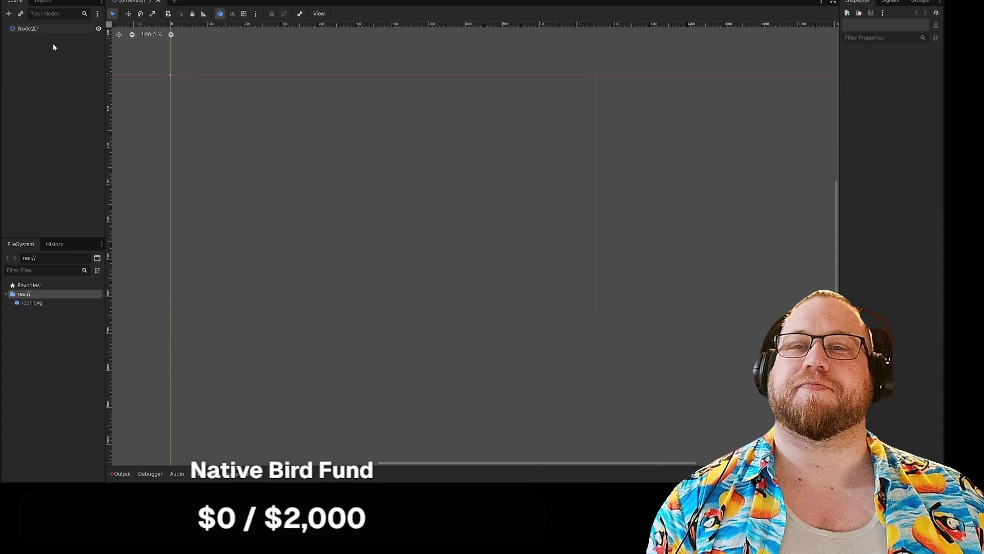
{"action": "right_click", "coordinate": [32, 29]}
{"action": "left_click", "coordinate": [19, 67]}
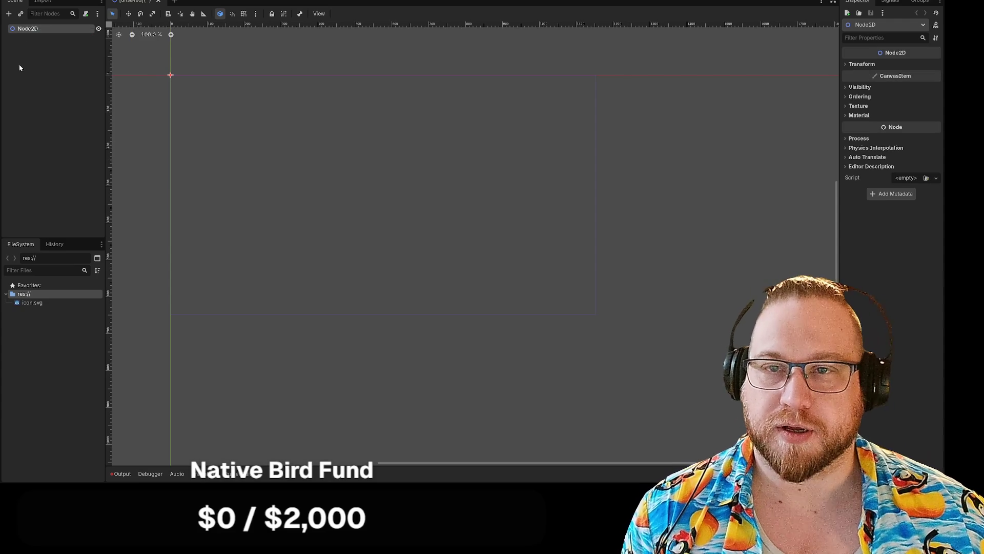
{"action": "right_click", "coordinate": [24, 30]}
{"action": "left_click", "coordinate": [50, 95]}
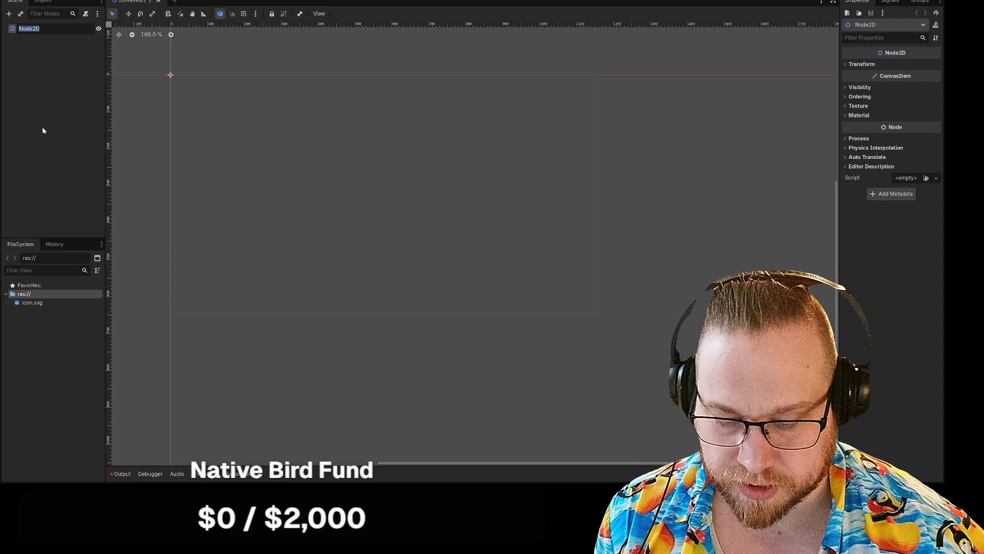
{"action": "type", "text": "Main"}
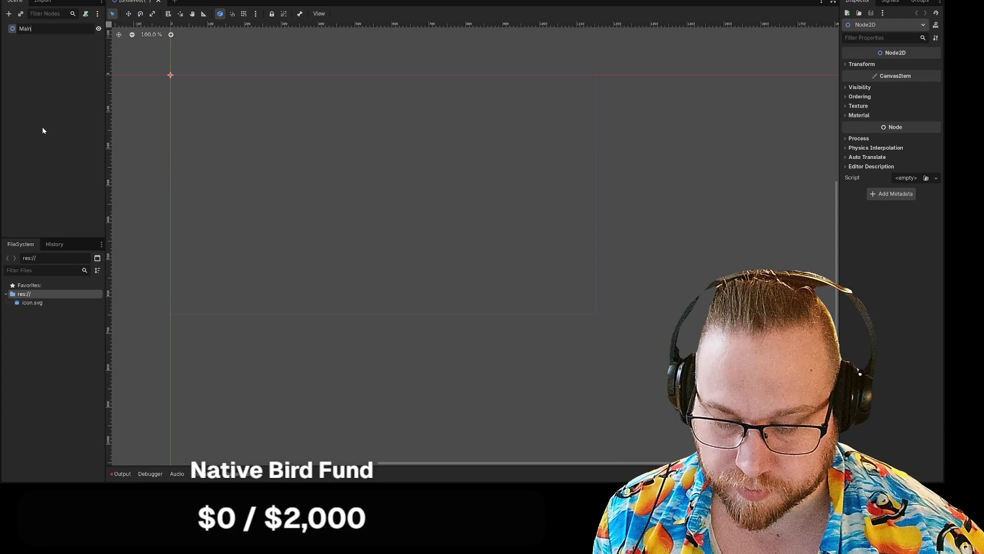
{"action": "type", "text": "Menu"}
{"action": "key", "text": "Return"}
Open the Add Child Node dialog for the MainMenu node
{"action": "left_click", "coordinate": [75, 119]}
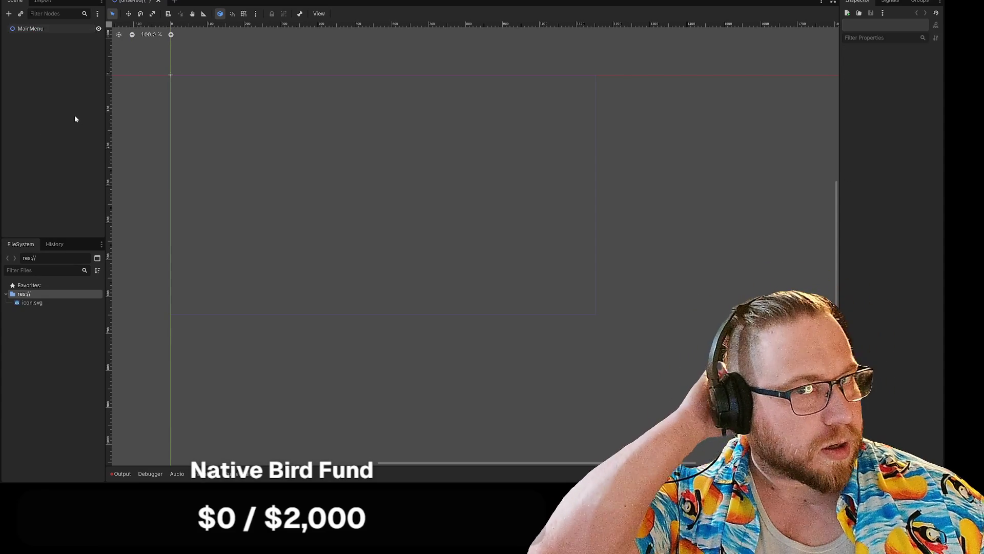
{"action": "right_click", "coordinate": [31, 29]}
{"action": "left_click", "coordinate": [63, 40]}
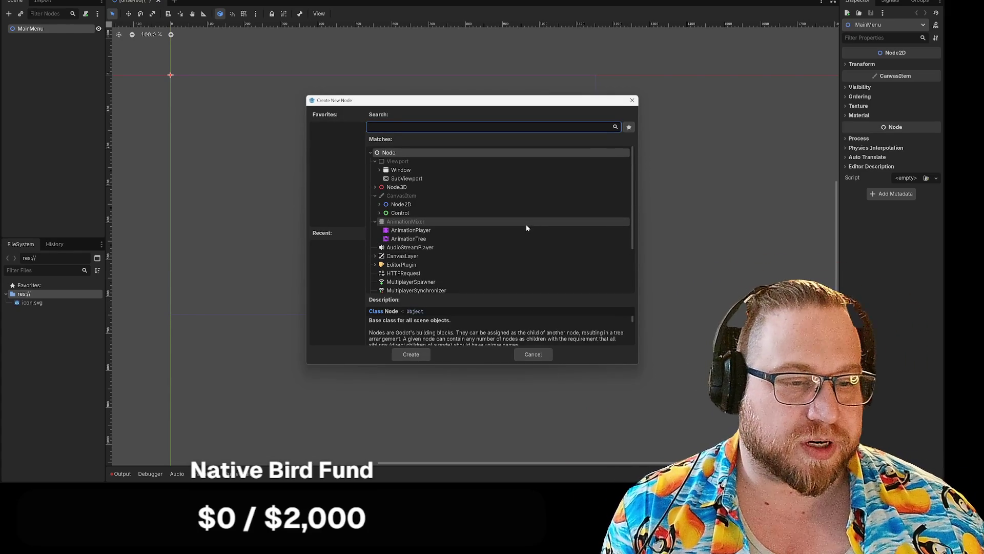
Add a Container node from the Control branch as a child of MainMenu
{"action": "scroll", "coordinate": [526, 226], "scroll_direction": "down", "scroll_amount": 1}
{"action": "scroll", "coordinate": [524, 222], "scroll_direction": "down", "scroll_amount": 1}
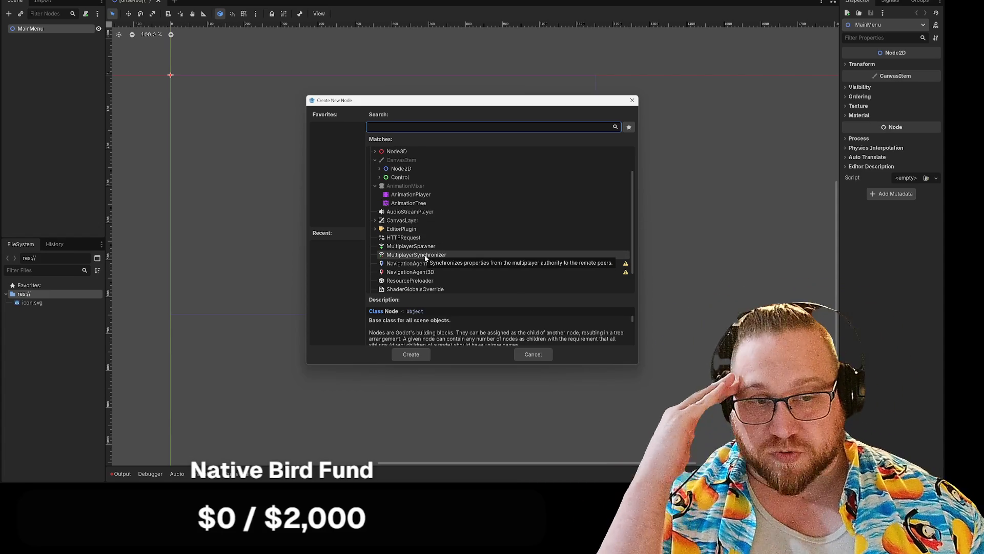
{"action": "scroll", "coordinate": [436, 252], "scroll_direction": "down", "scroll_amount": 1}
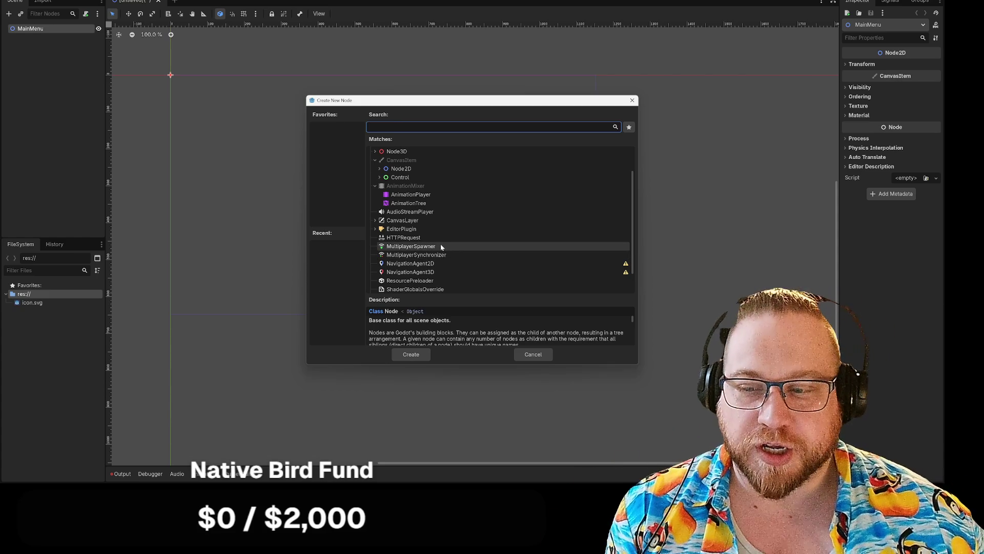
{"action": "scroll", "coordinate": [449, 243], "scroll_direction": "down", "scroll_amount": 1}
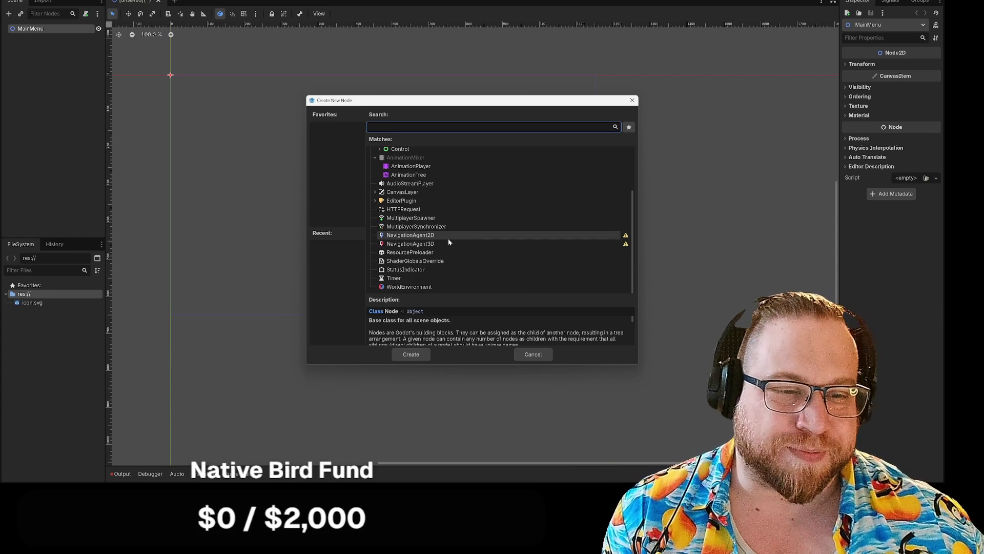
{"action": "scroll", "coordinate": [449, 242], "scroll_direction": "up", "scroll_amount": 3}
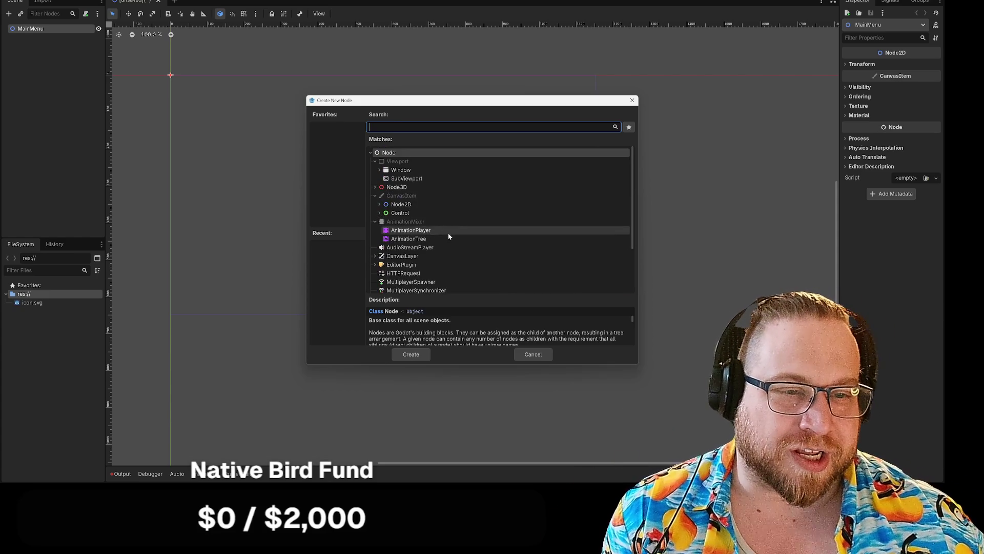
{"action": "left_click", "coordinate": [380, 213]}
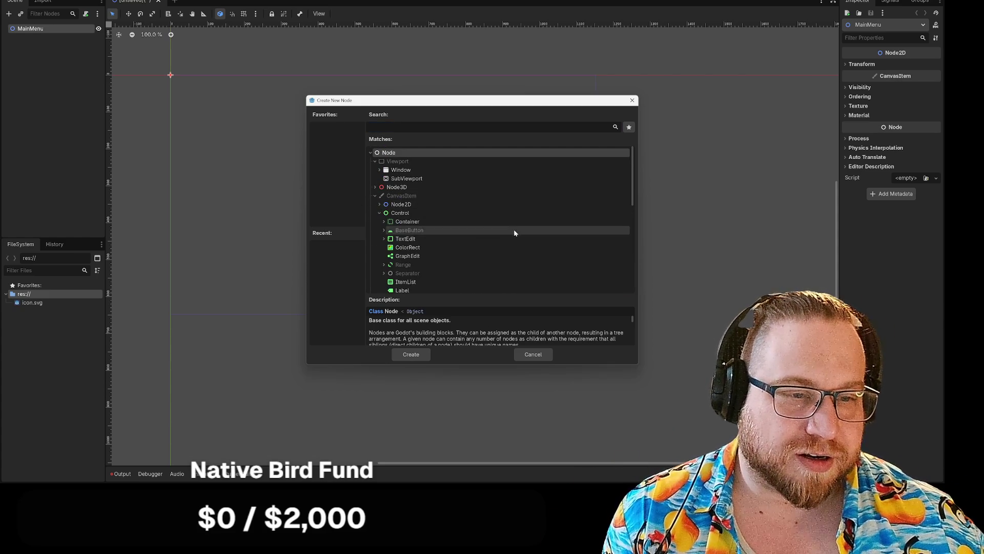
{"action": "left_click", "coordinate": [419, 222]}
{"action": "left_click", "coordinate": [412, 354]}
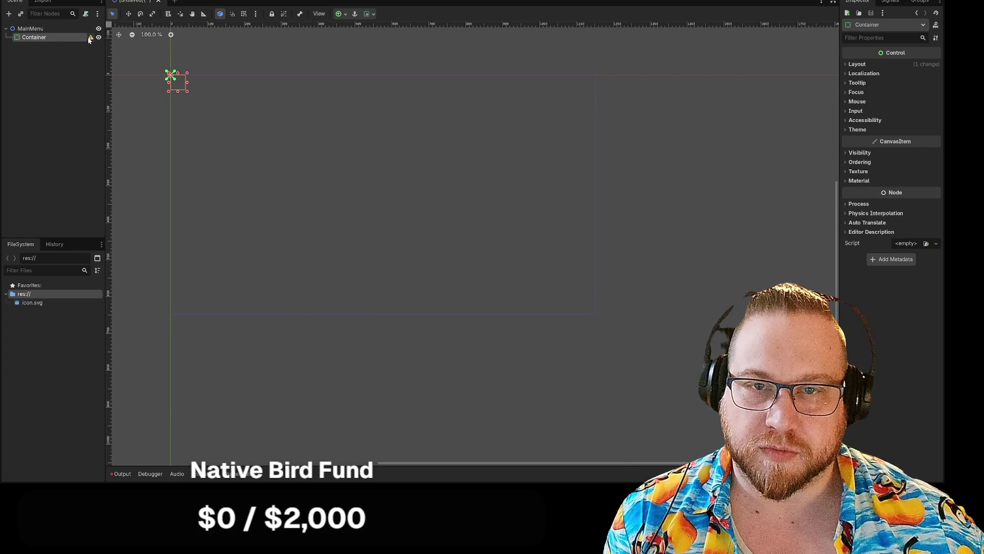
Delete the trial Container and reopen the Add Child Node dialog on MainMenu
{"action": "mouse_move", "coordinate": [92, 39]}
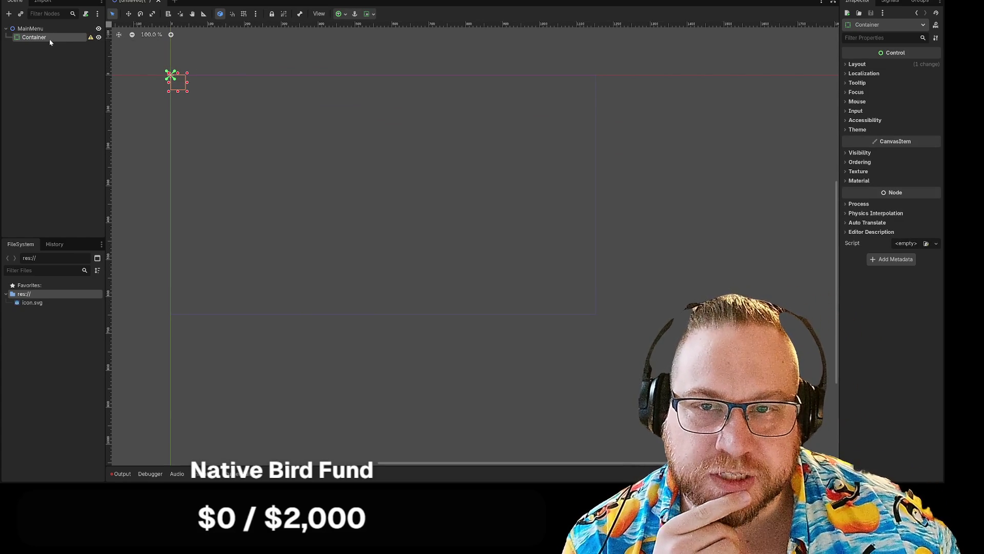
{"action": "key", "text": "Delete"}
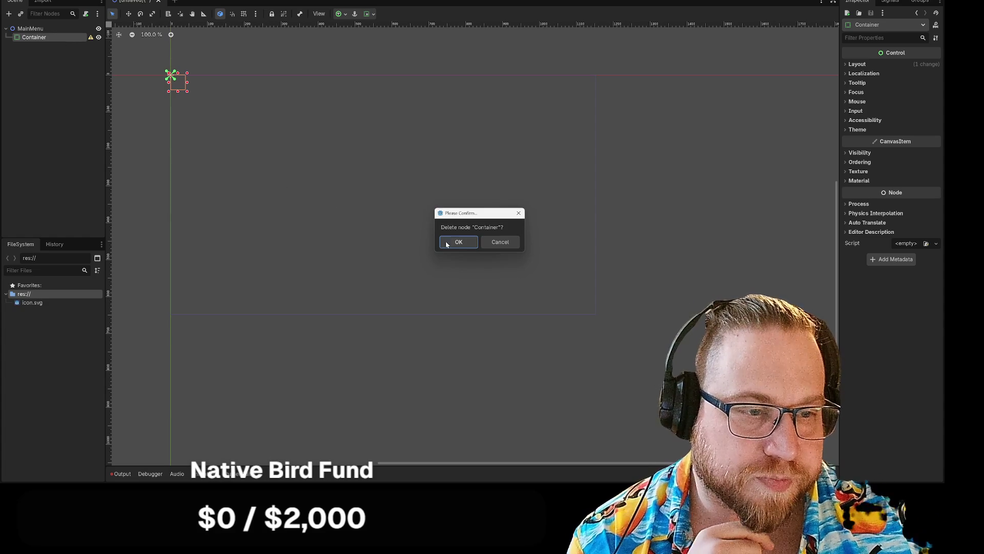
{"action": "left_click", "coordinate": [447, 244]}
{"action": "right_click", "coordinate": [38, 29]}
{"action": "left_click", "coordinate": [69, 39]}
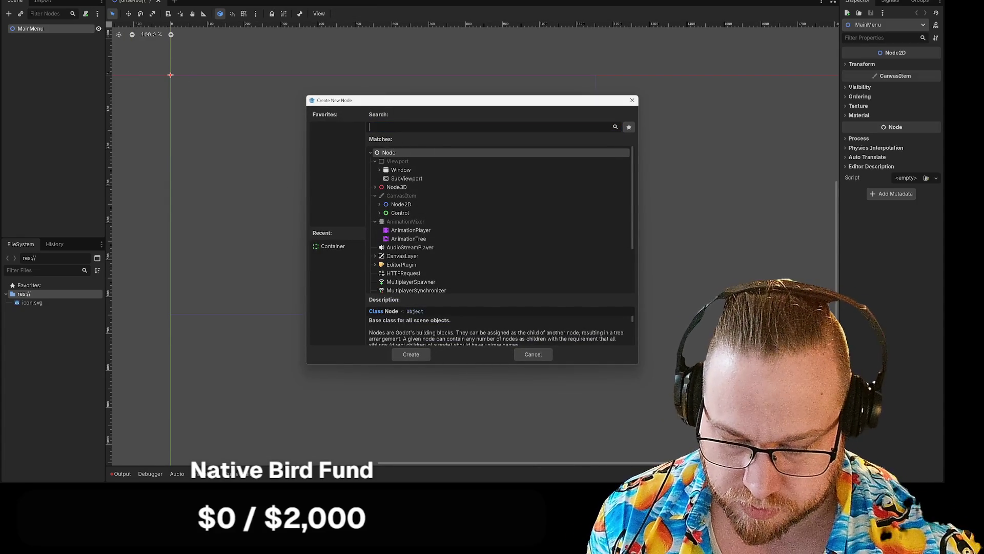
Add an HBoxContainer as a child of MainMenu
{"action": "type", "text": "hori"}
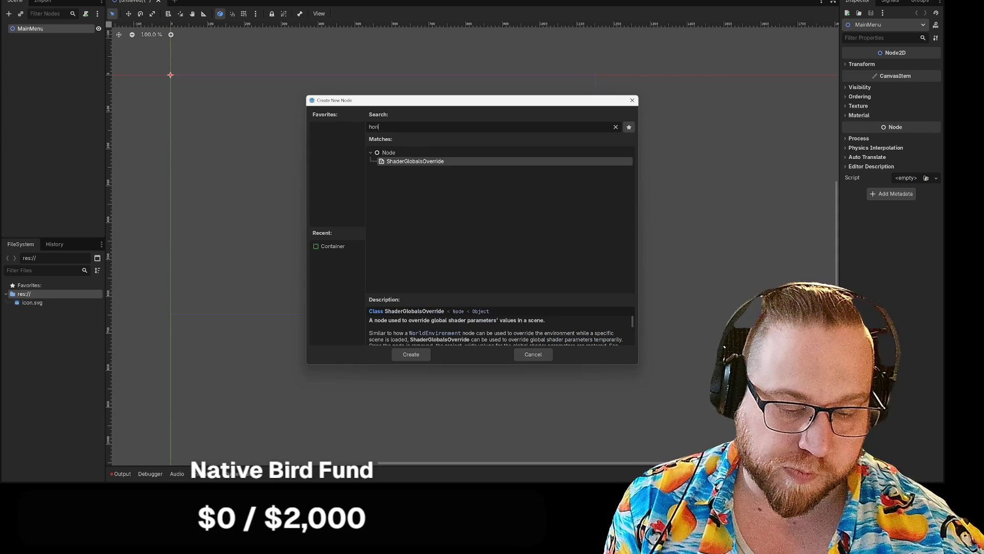
{"action": "key", "text": "BackSpace"}
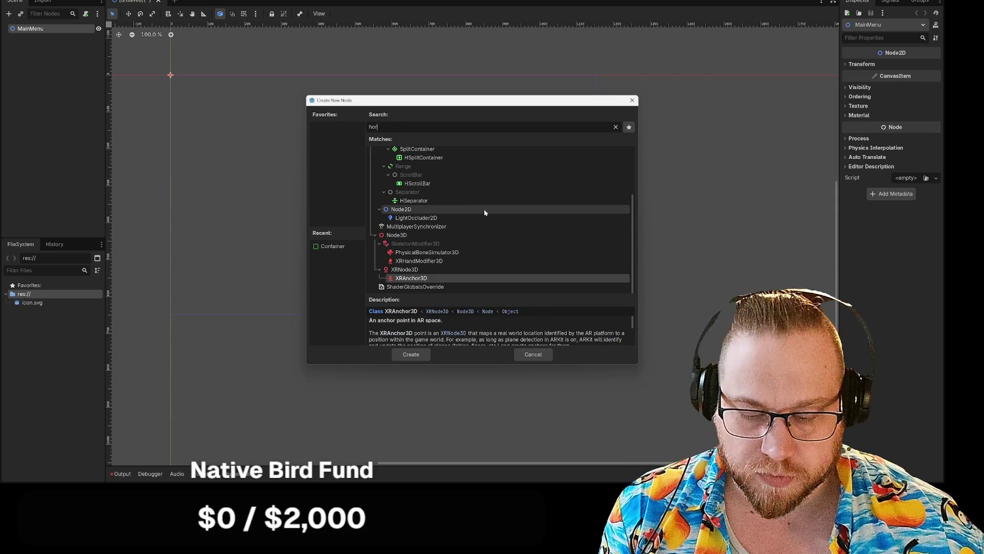
{"action": "type", "text": "z"}
{"action": "key", "text": "BackSpace"}
{"action": "key", "text": "BackSpace"}
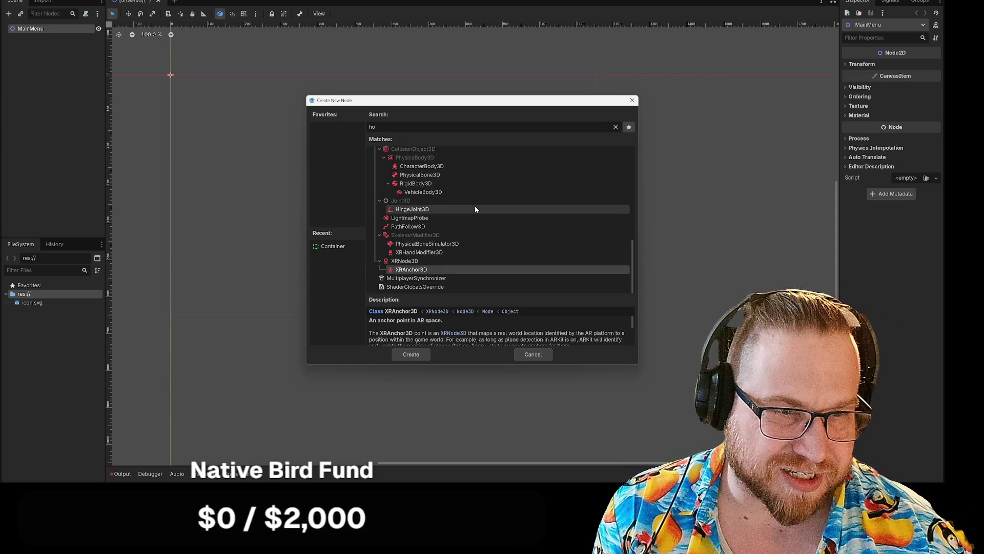
{"action": "key", "text": "BackSpace"}
{"action": "key", "text": "BackSpace"}
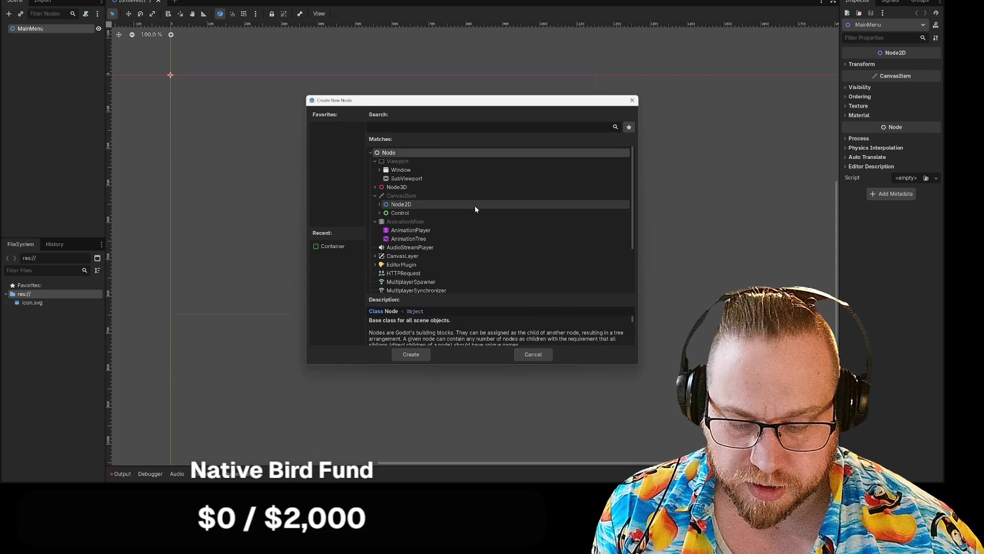
{"action": "type", "text": "h"}
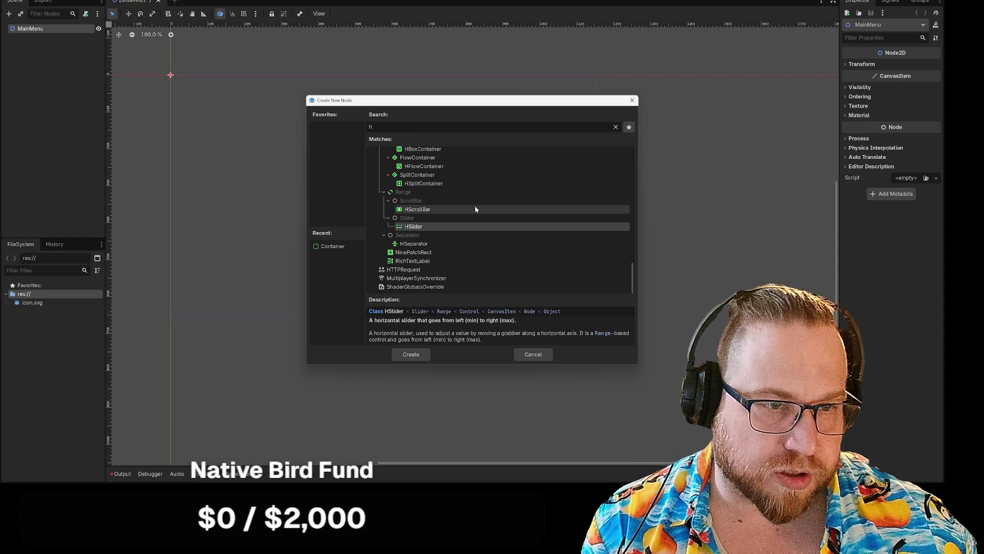
{"action": "left_click", "coordinate": [439, 153]}
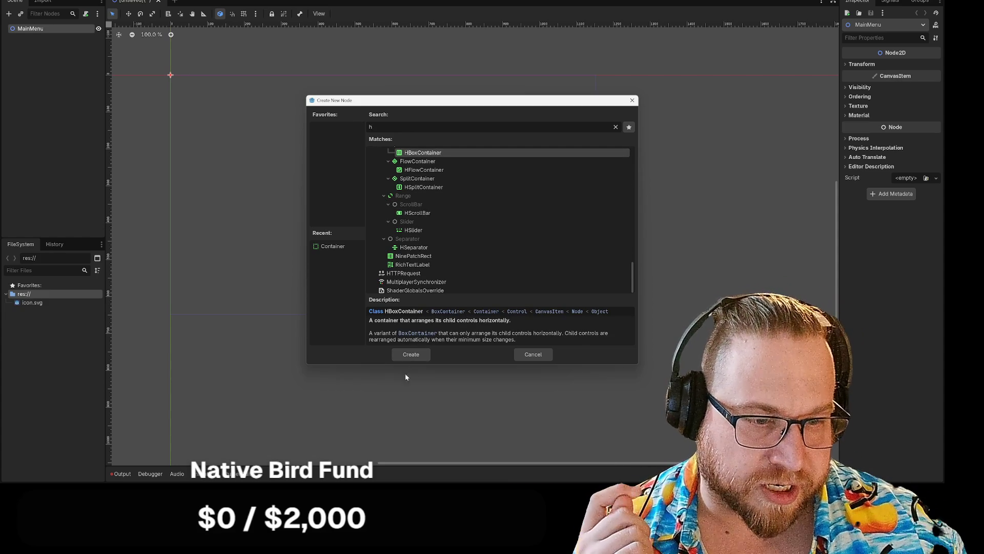
{"action": "left_click", "coordinate": [411, 354]}
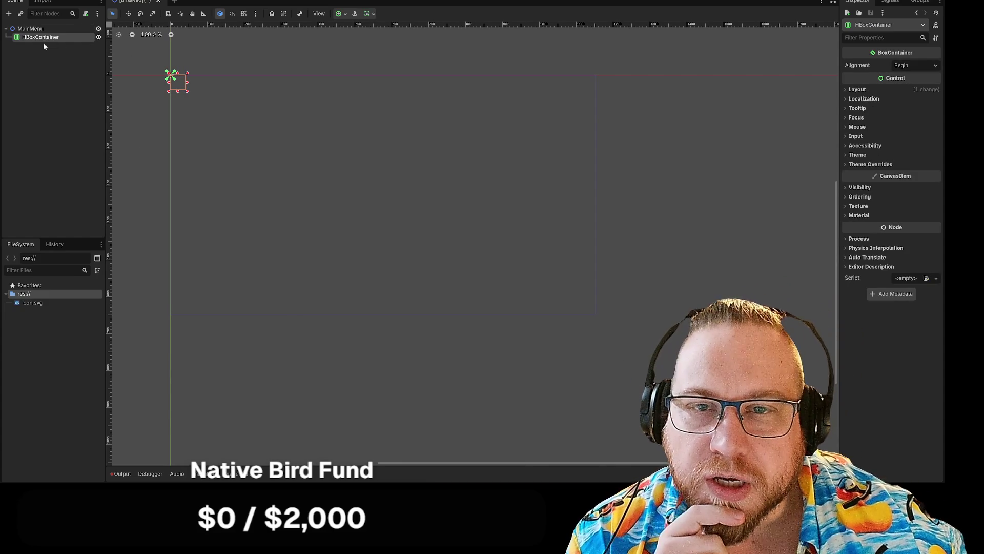
Search 'vbox' and create a VBoxContainer inside the HBoxContainer
{"action": "right_click", "coordinate": [43, 38]}
{"action": "left_click", "coordinate": [64, 45]}
{"action": "left_click_drag", "start_coordinate": [400, 154], "coordinate": [380, 135]}
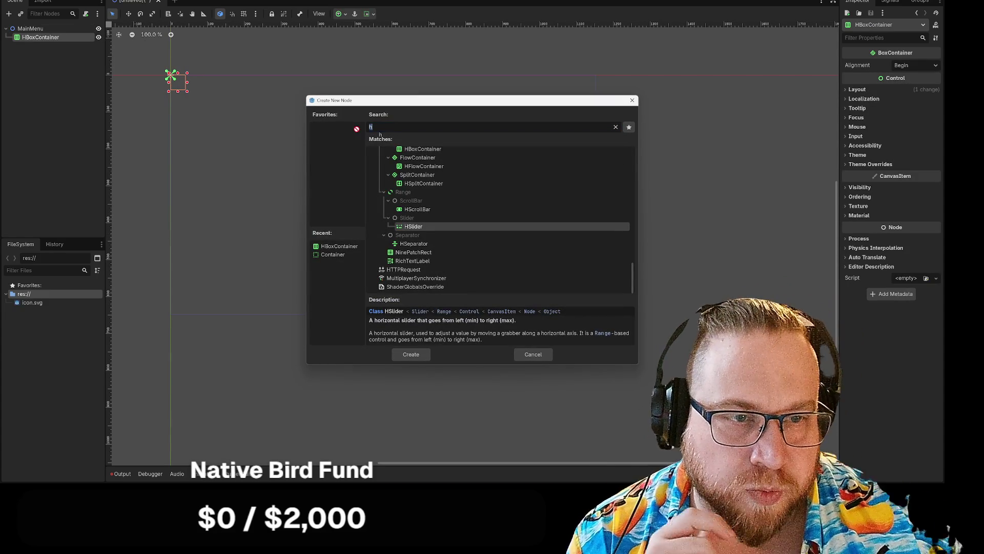
{"action": "type", "text": "vbox"}
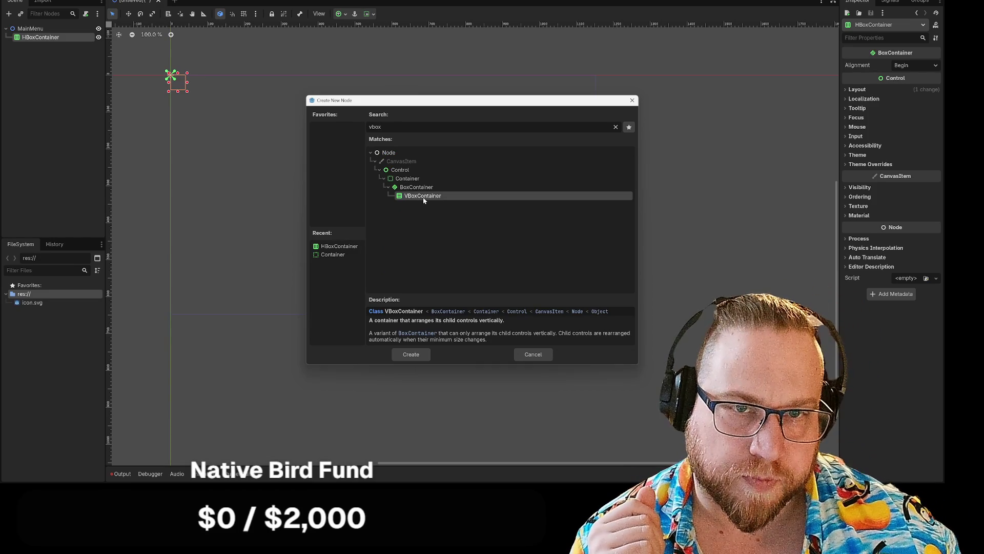
{"action": "left_click", "coordinate": [420, 352]}
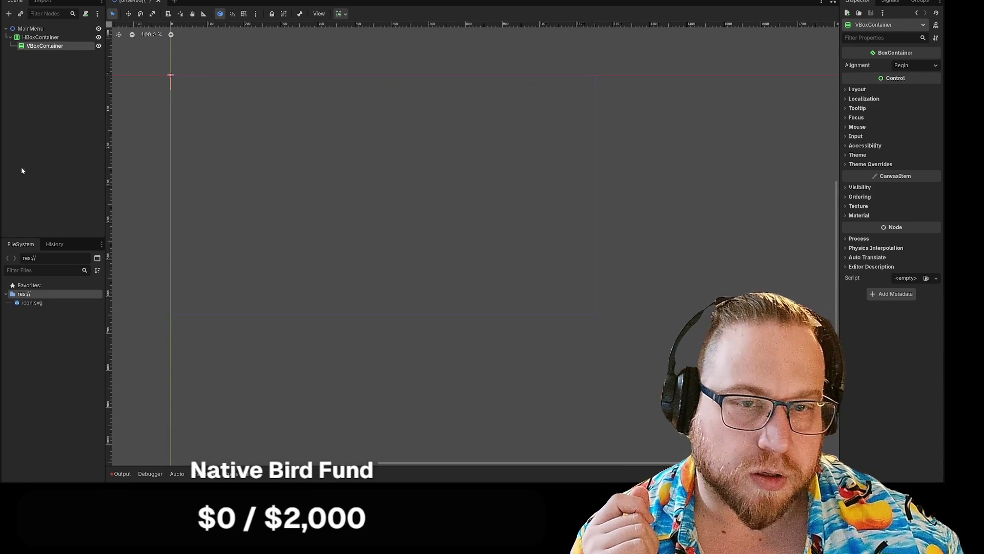
Select the HBoxContainer and browse its Input, Visibility, Ordering, Texture and Material groups
{"action": "left_click", "coordinate": [39, 37]}
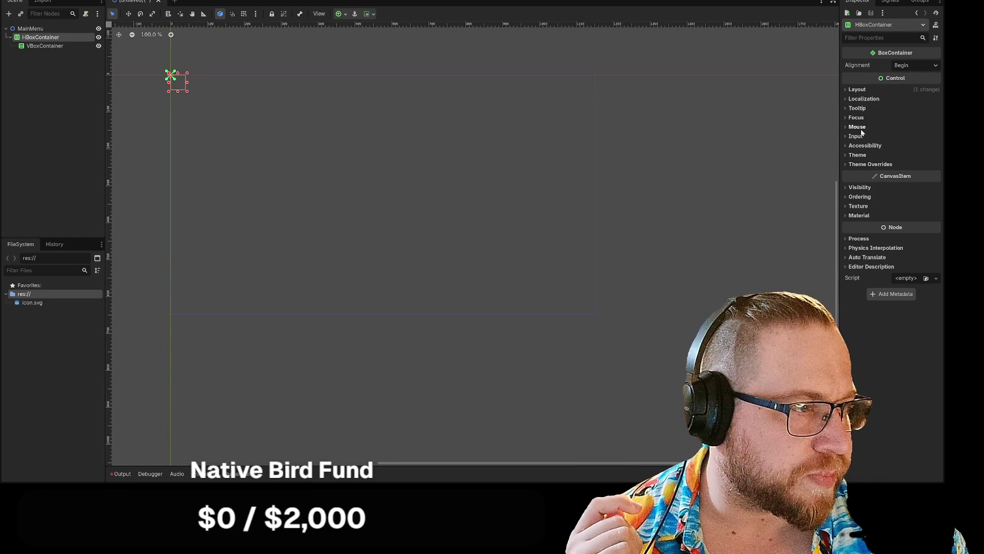
{"action": "left_click", "coordinate": [851, 137]}
{"action": "left_click", "coordinate": [850, 137]}
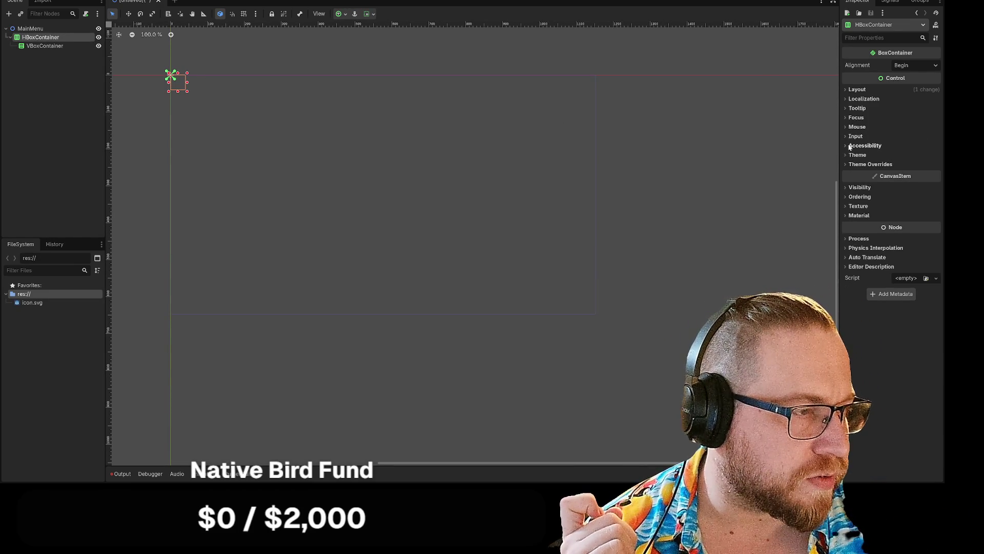
{"action": "left_click", "coordinate": [853, 188]}
{"action": "left_click", "coordinate": [852, 187]}
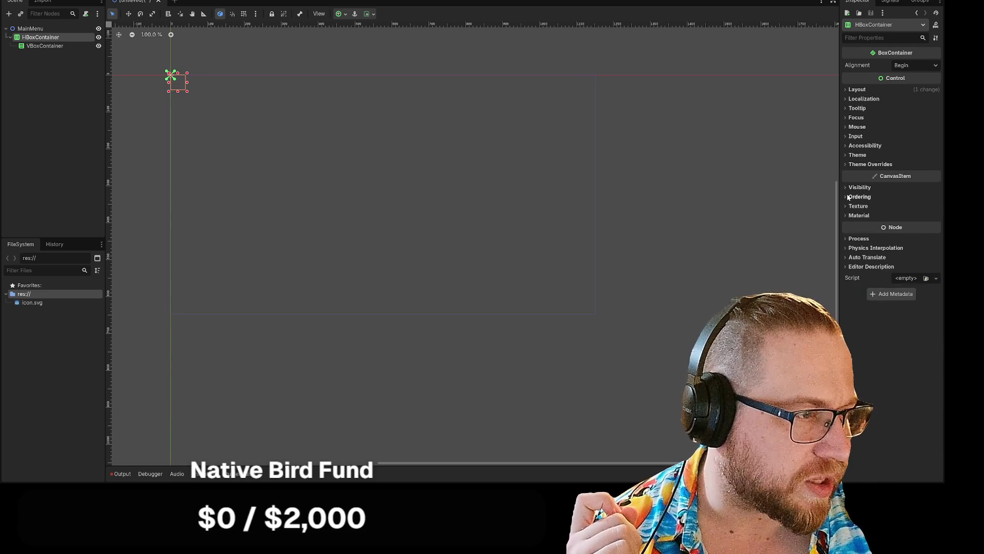
{"action": "left_click", "coordinate": [849, 198]}
{"action": "left_click", "coordinate": [849, 197]}
{"action": "left_click", "coordinate": [849, 207]}
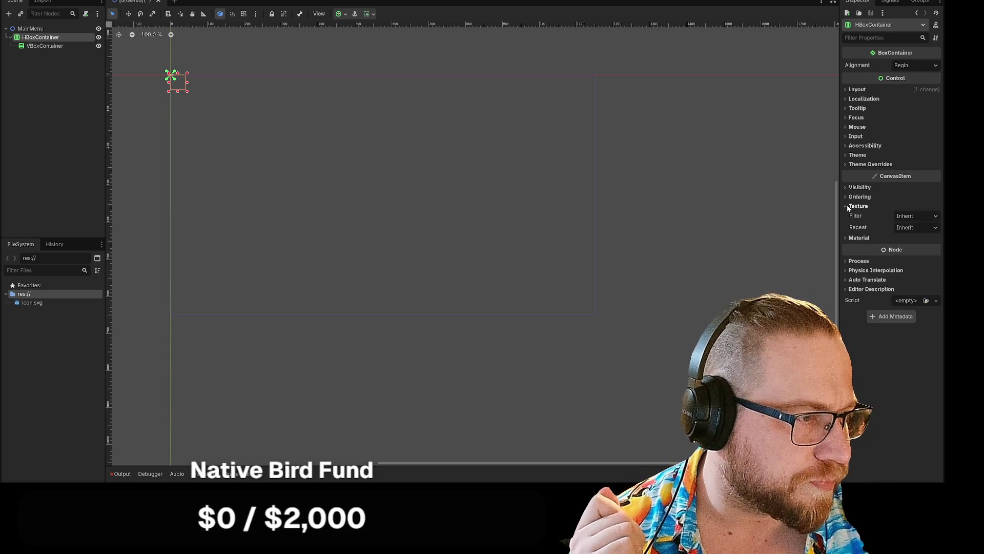
{"action": "left_click", "coordinate": [849, 206]}
{"action": "left_click", "coordinate": [847, 216]}
{"action": "left_click", "coordinate": [848, 216]}
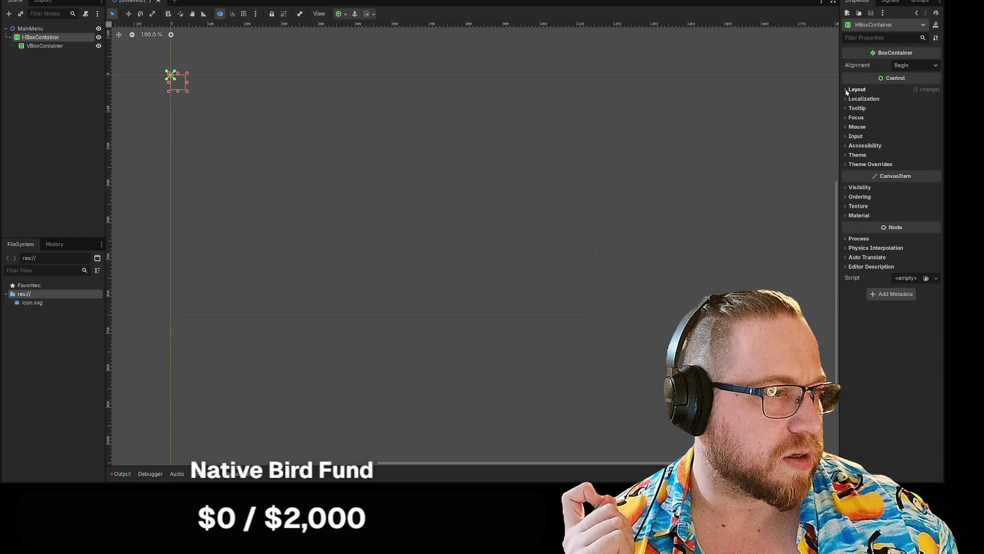
Set the HBoxContainer's anchors preset to Full Rect, then to Center Top
{"action": "left_click", "coordinate": [847, 91]}
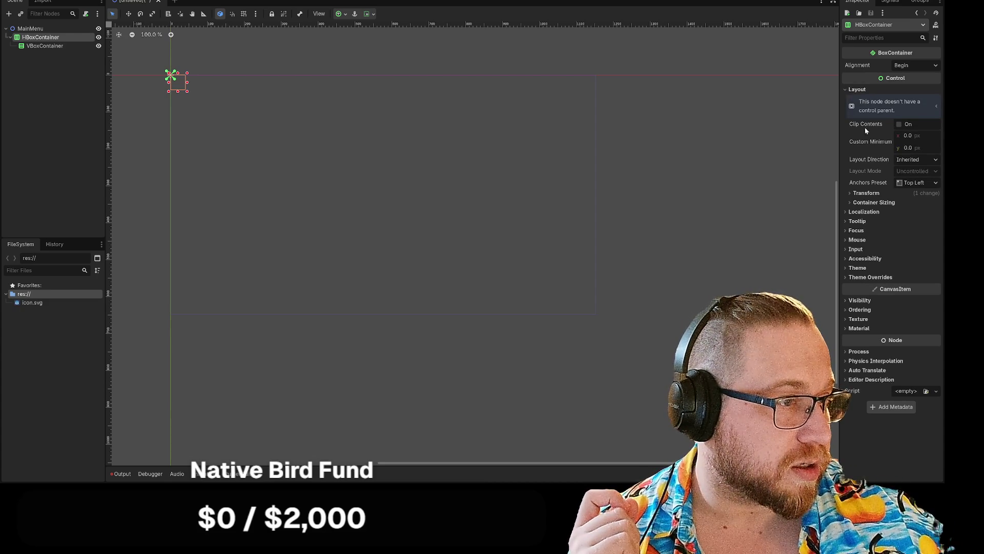
{"action": "left_click", "coordinate": [918, 183]}
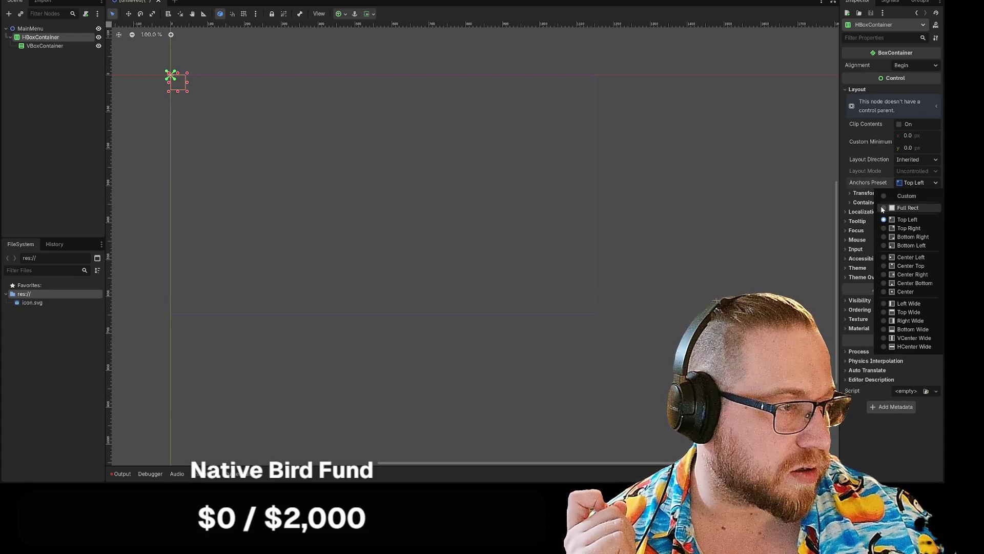
{"action": "left_click", "coordinate": [884, 208]}
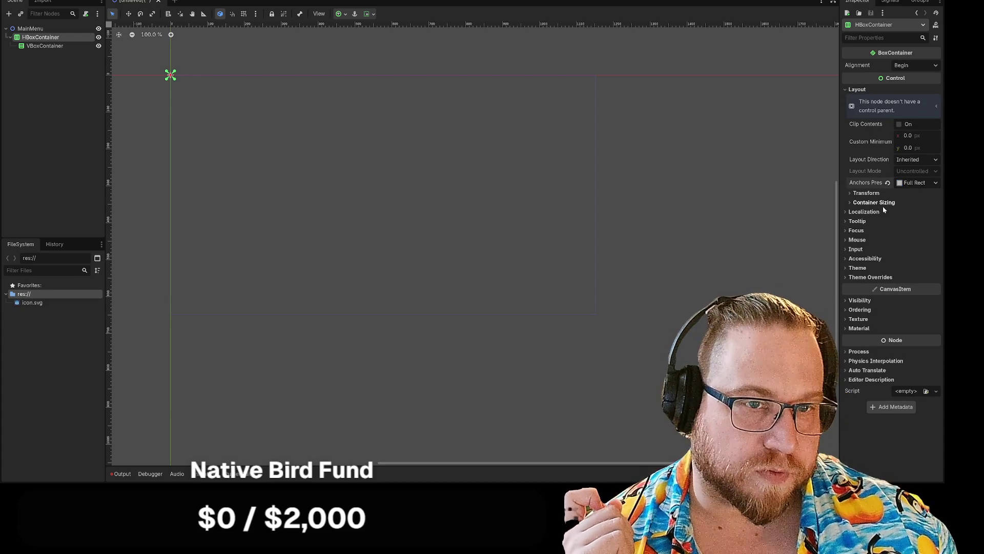
{"action": "left_click", "coordinate": [925, 185]}
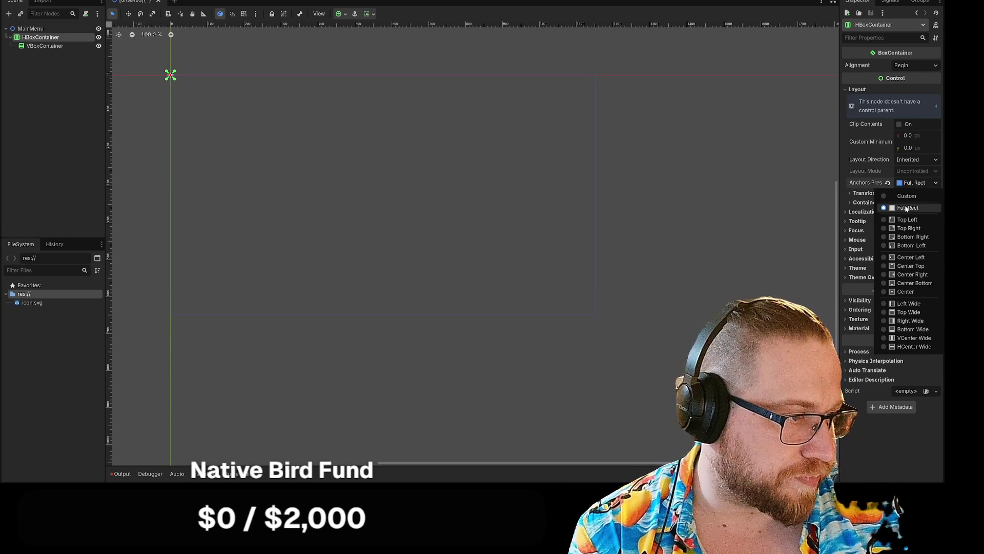
{"action": "left_click", "coordinate": [910, 268]}
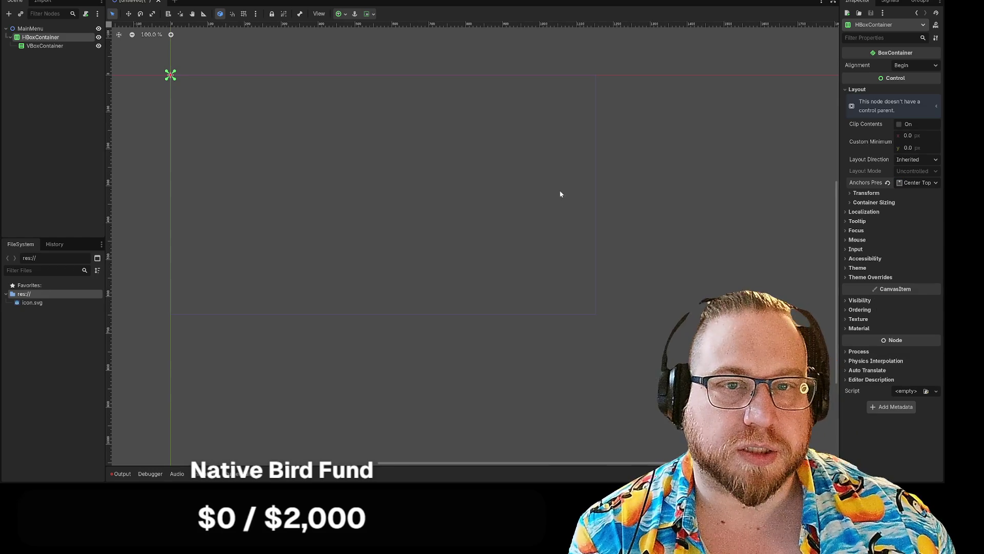
Check the VBoxContainer's layout, then set the HBoxContainer's alignment to Center
{"action": "left_click", "coordinate": [560, 189]}
{"action": "left_click", "coordinate": [47, 46]}
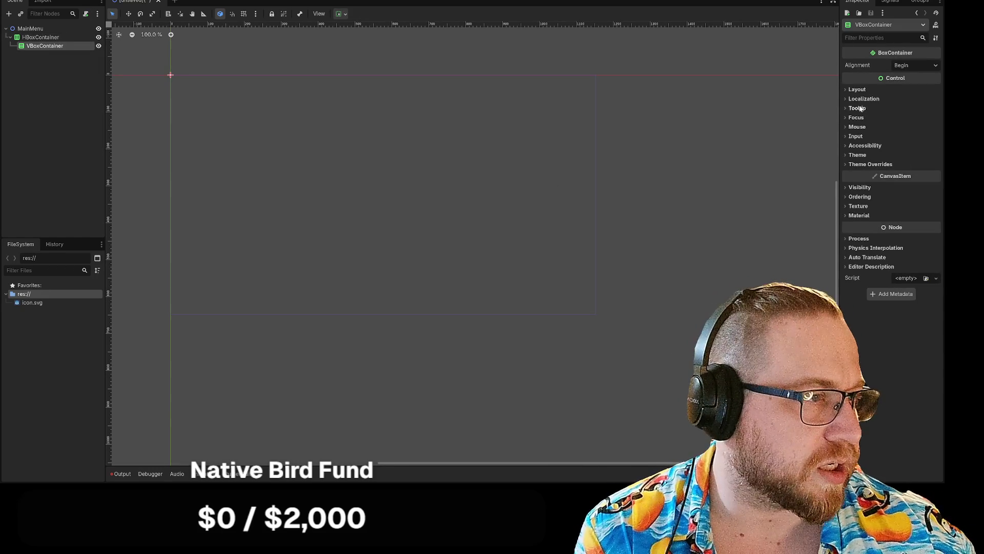
{"action": "left_click", "coordinate": [853, 90]}
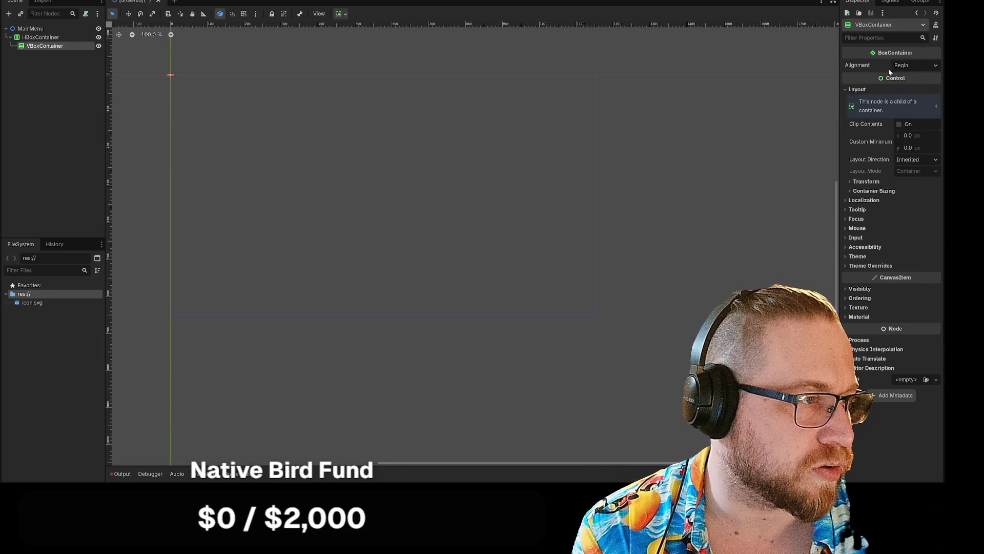
{"action": "left_click", "coordinate": [41, 37]}
{"action": "left_click", "coordinate": [915, 65]}
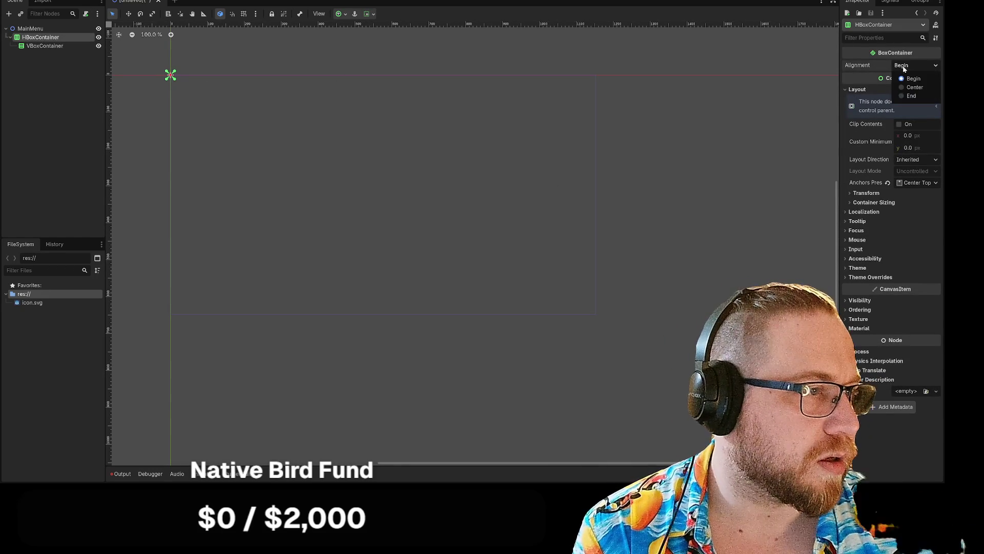
{"action": "left_click", "coordinate": [910, 89]}
{"action": "left_click", "coordinate": [204, 159]}
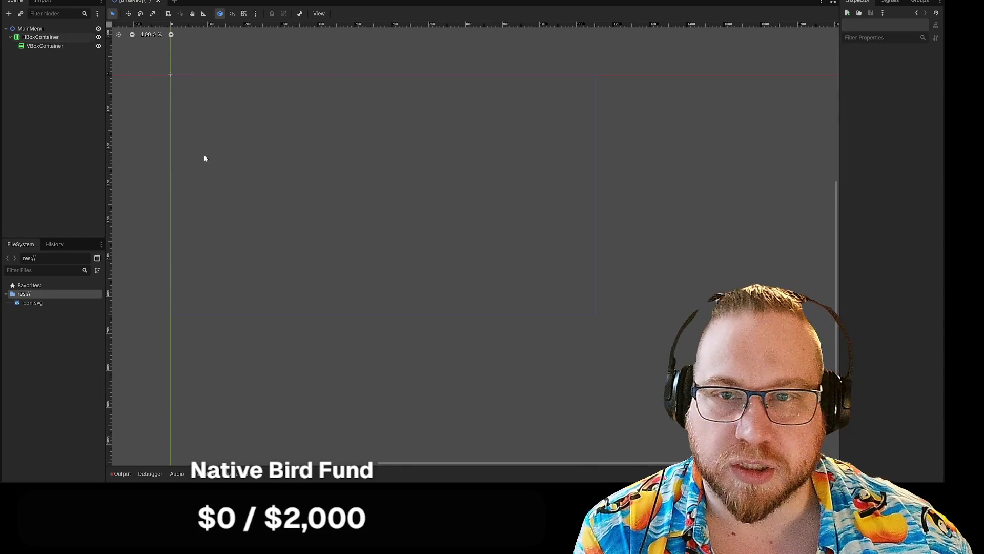
Search 'colo' and add a ColorRect under the VBoxContainer
{"action": "right_click", "coordinate": [49, 45]}
{"action": "left_click", "coordinate": [67, 50]}
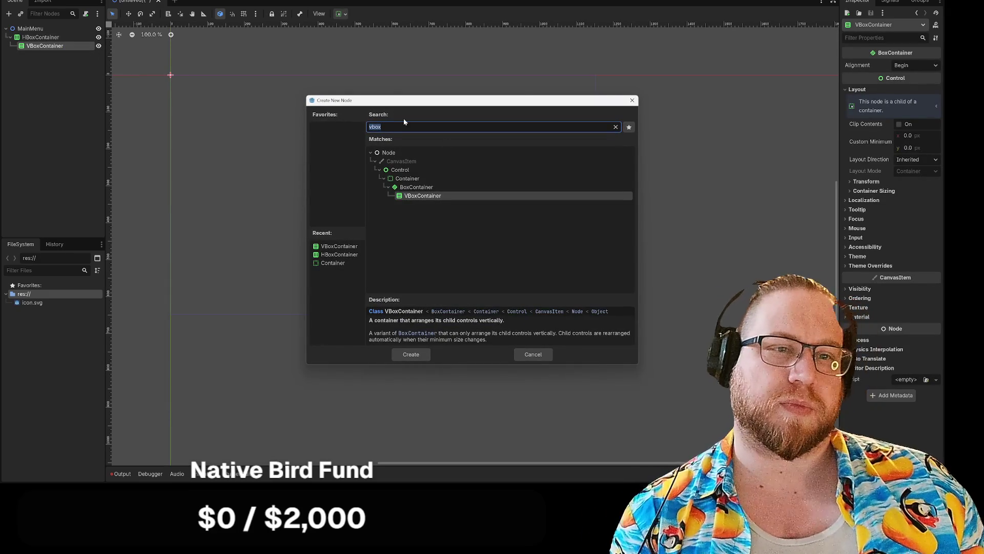
{"action": "type", "text": "rect"}
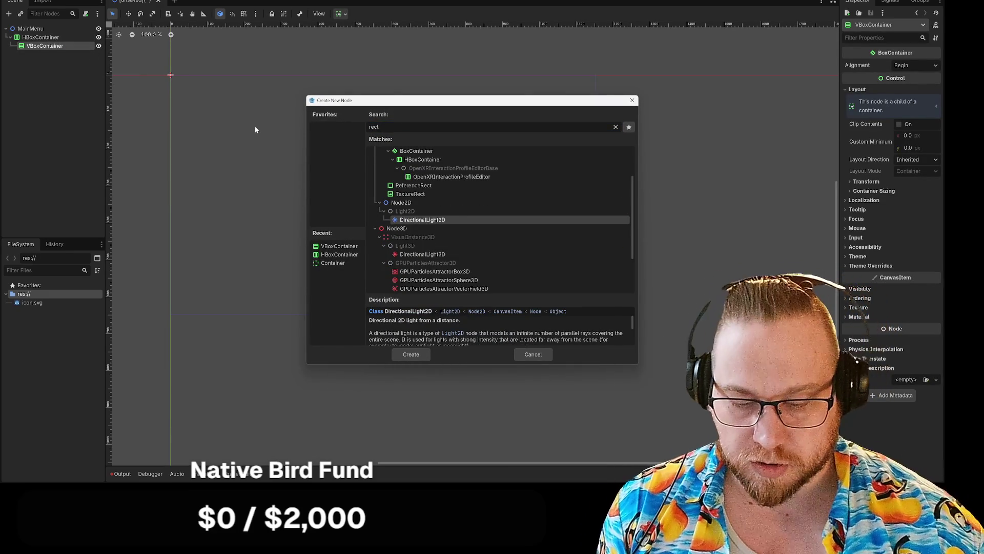
{"action": "key", "text": "BackSpace"}
{"action": "key", "text": "BackSpace"}
{"action": "key", "text": "BackSpace"}
{"action": "type", "text": "colo"}
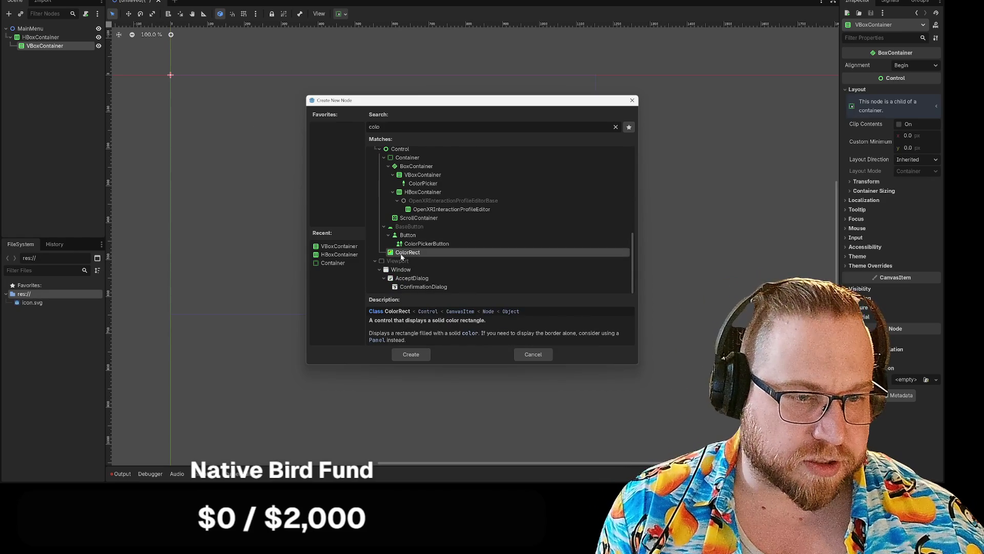
{"action": "double_click", "coordinate": [409, 251]}
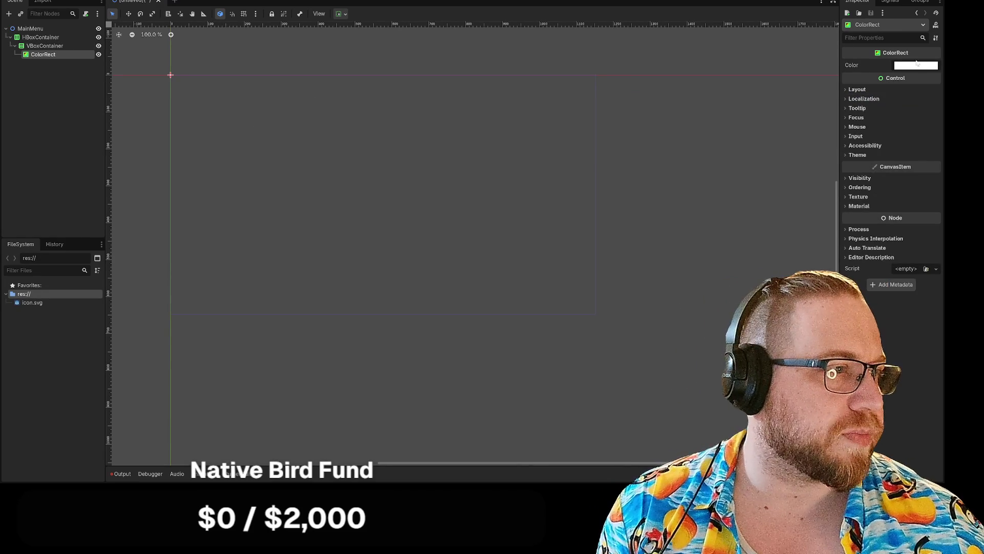
Give the ColorRect a custom minimum size of 100 × 100 px
{"action": "left_click", "coordinate": [917, 66]}
{"action": "left_click", "coordinate": [868, 64]}
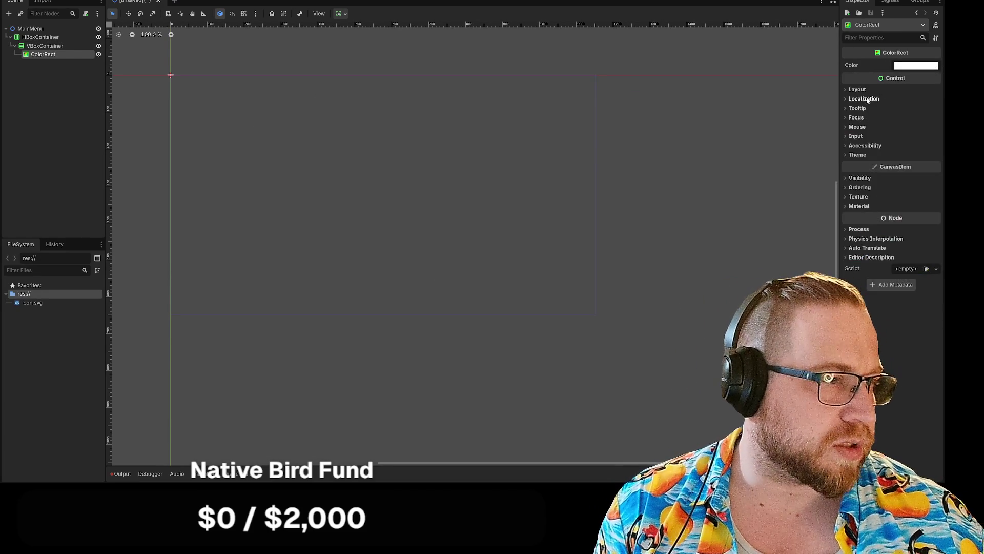
{"action": "left_click", "coordinate": [859, 90]}
{"action": "left_click", "coordinate": [909, 136]}
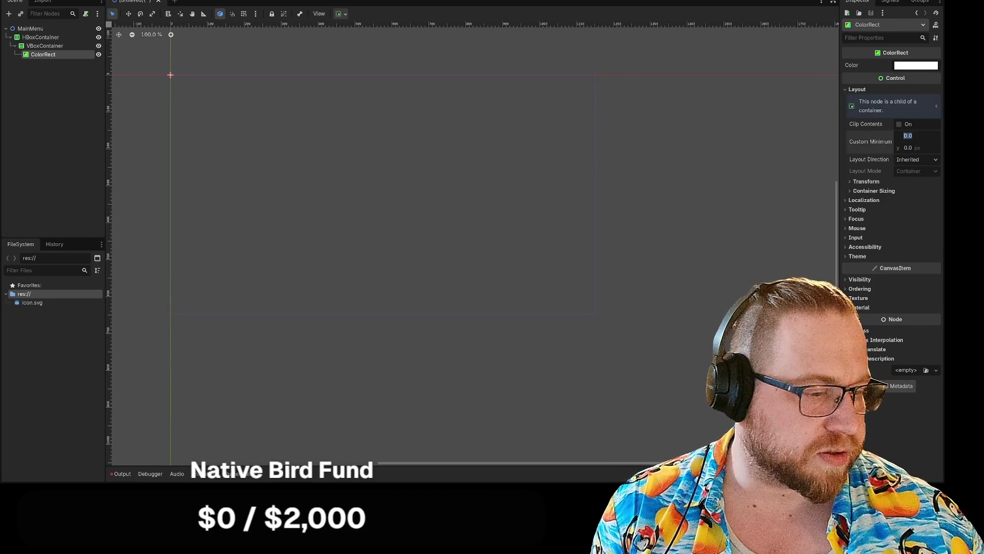
{"action": "type", "text": "100"}
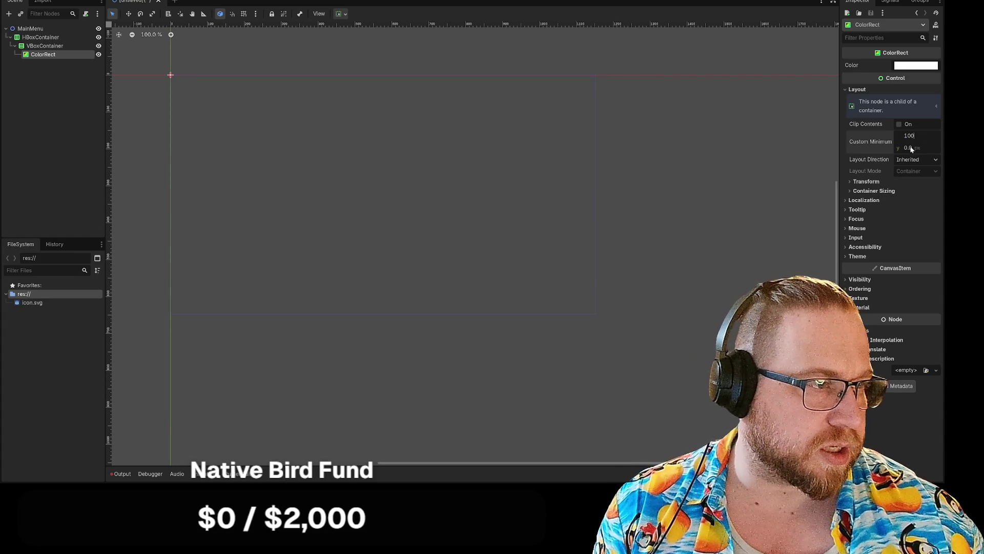
{"action": "left_click", "coordinate": [911, 148]}
{"action": "type", "text": "10"}
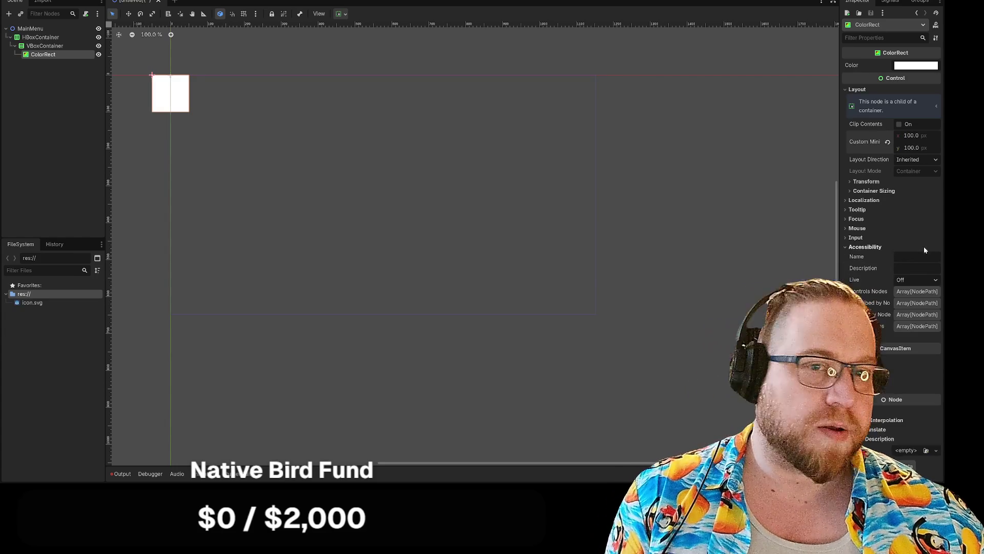
{"action": "left_click", "coordinate": [923, 247]}
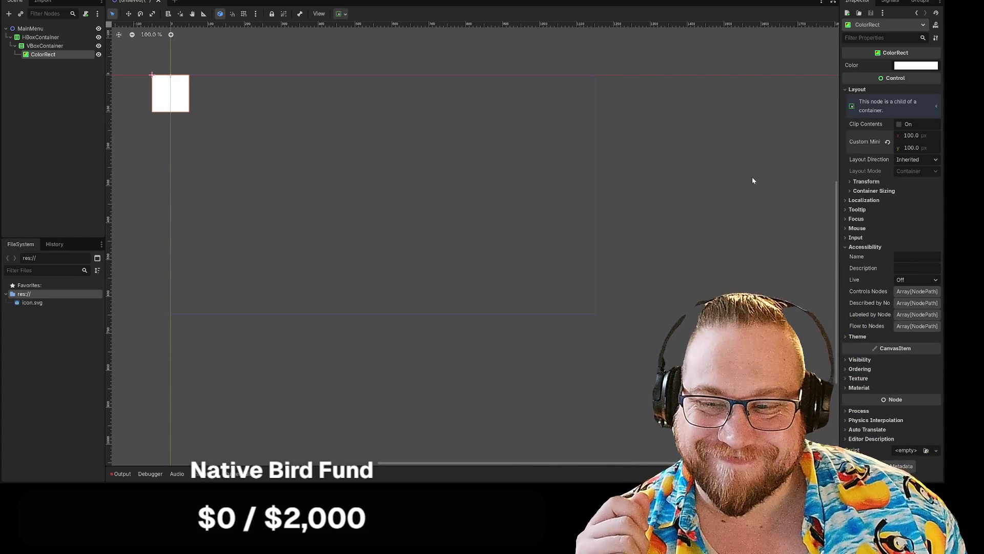
{"action": "left_click", "coordinate": [40, 38]}
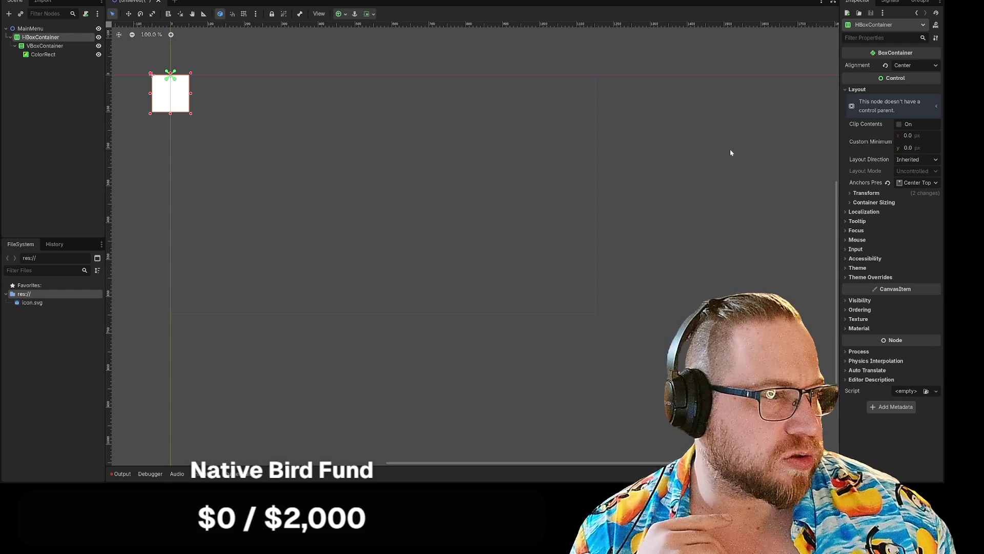
Try Begin and Center alignments and a Top Left anchor on the HBoxContainer
{"action": "left_click", "coordinate": [908, 65]}
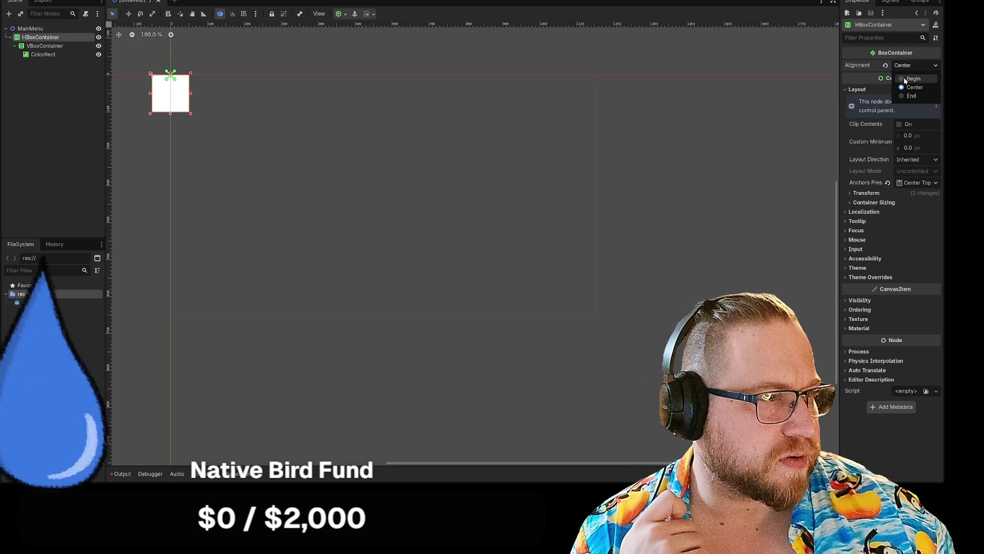
{"action": "left_click", "coordinate": [904, 77]}
{"action": "left_click", "coordinate": [926, 66]}
{"action": "left_click", "coordinate": [913, 86]}
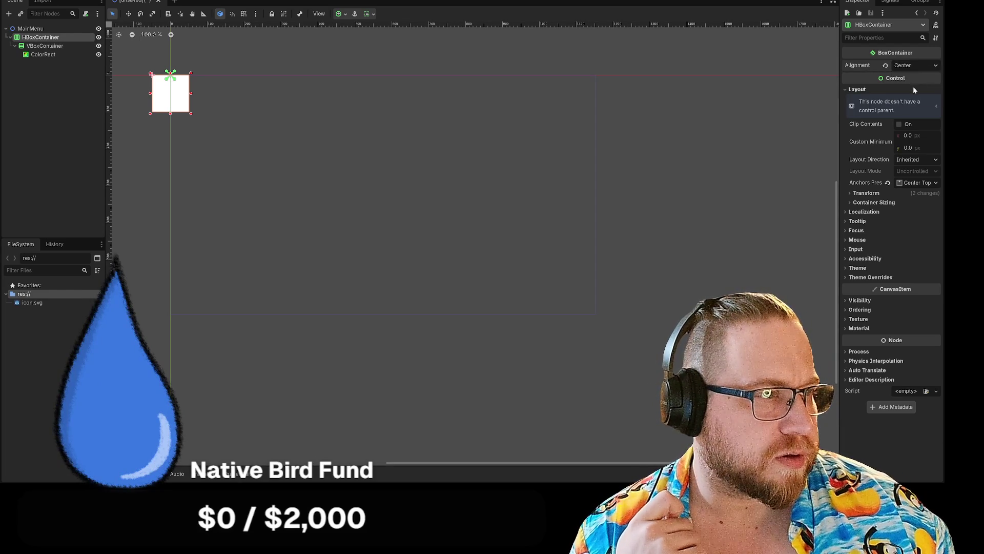
{"action": "left_click", "coordinate": [915, 65]}
{"action": "left_click", "coordinate": [886, 66]}
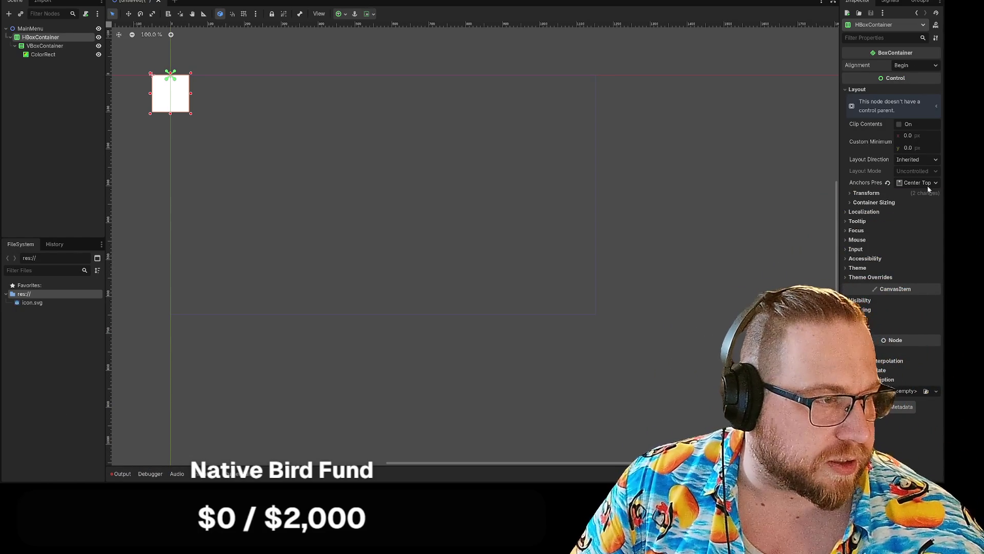
{"action": "left_click", "coordinate": [926, 184]}
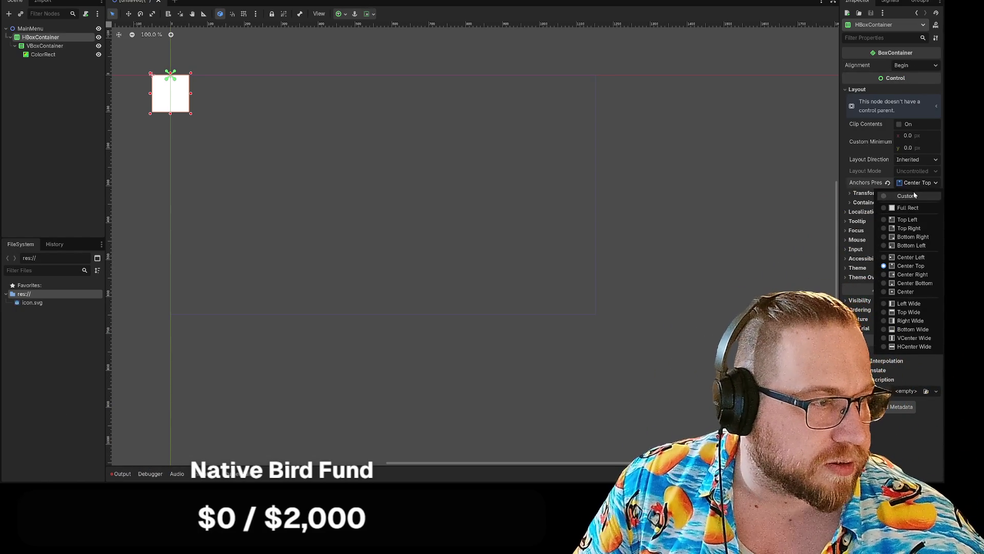
{"action": "left_click", "coordinate": [883, 220]}
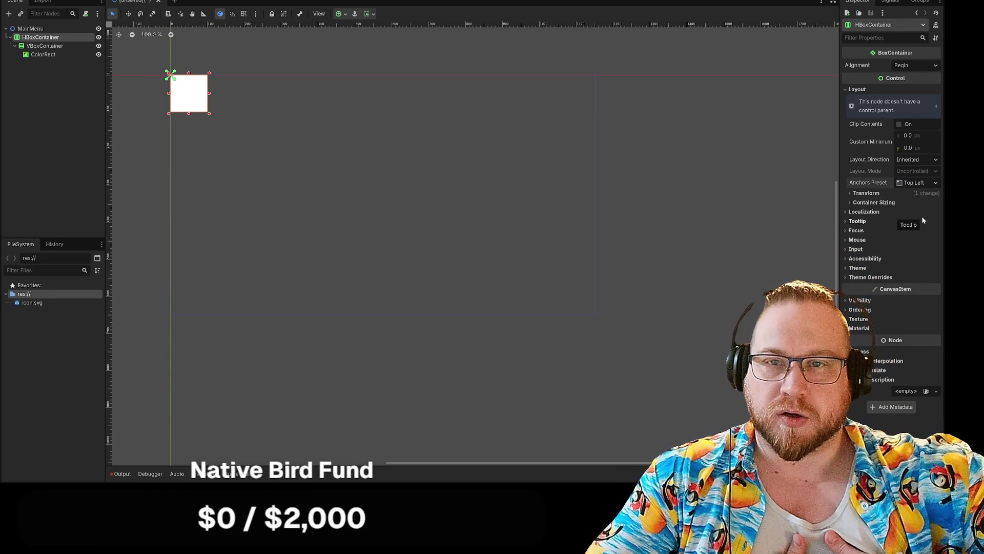
Read the missing-Control-parent hint, then set Center alignment and the Center Top anchors preset
{"action": "left_click", "coordinate": [929, 107]}
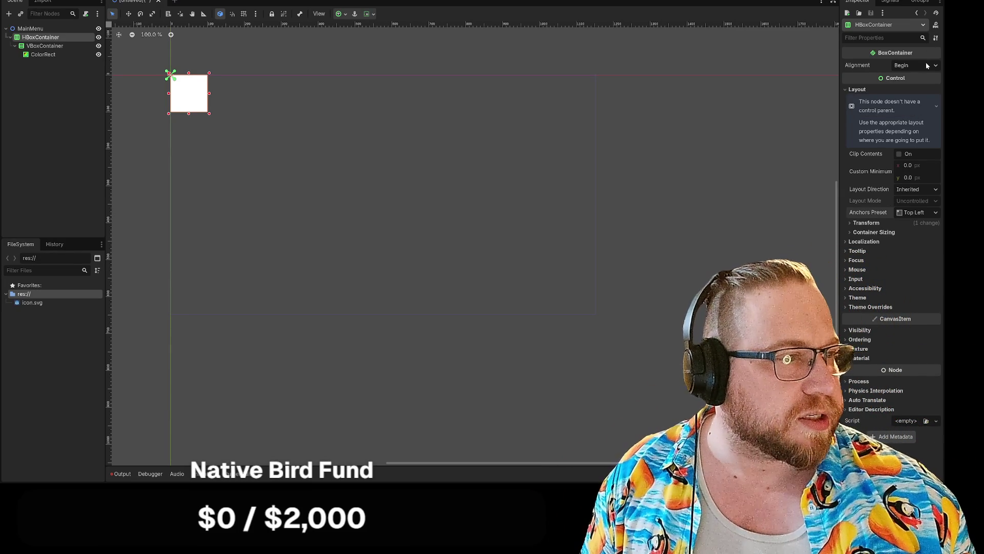
{"action": "left_click", "coordinate": [927, 66]}
{"action": "left_click", "coordinate": [915, 88]}
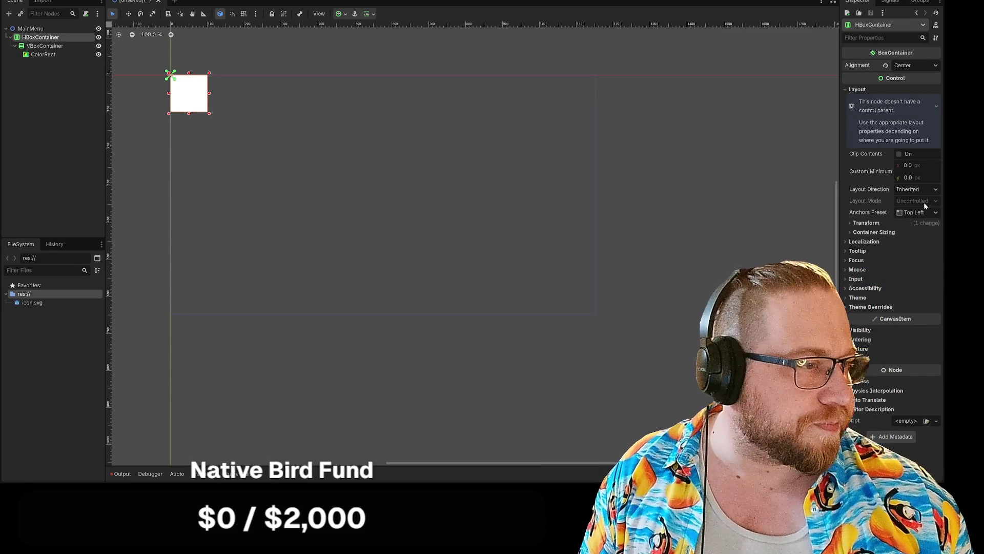
{"action": "left_click", "coordinate": [929, 215]}
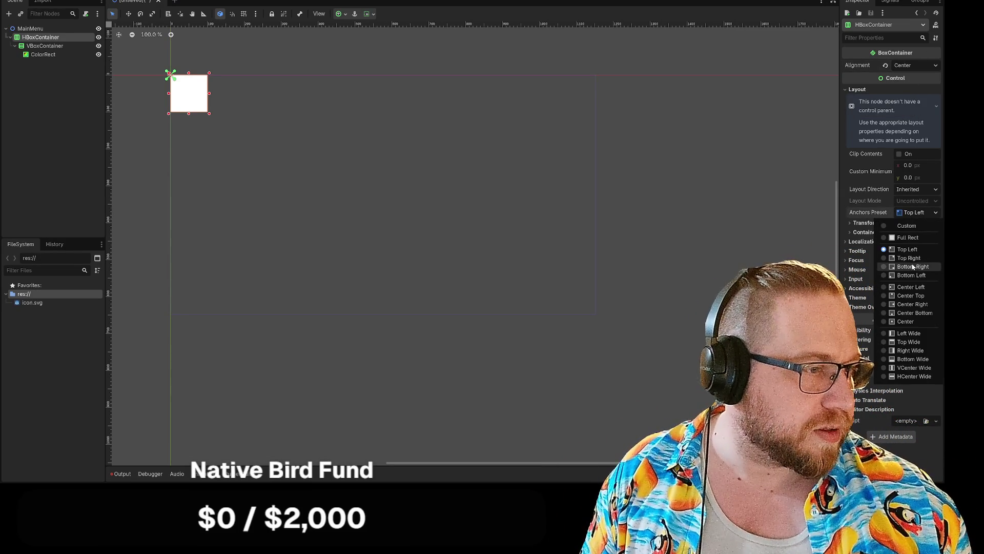
{"action": "left_click", "coordinate": [915, 296]}
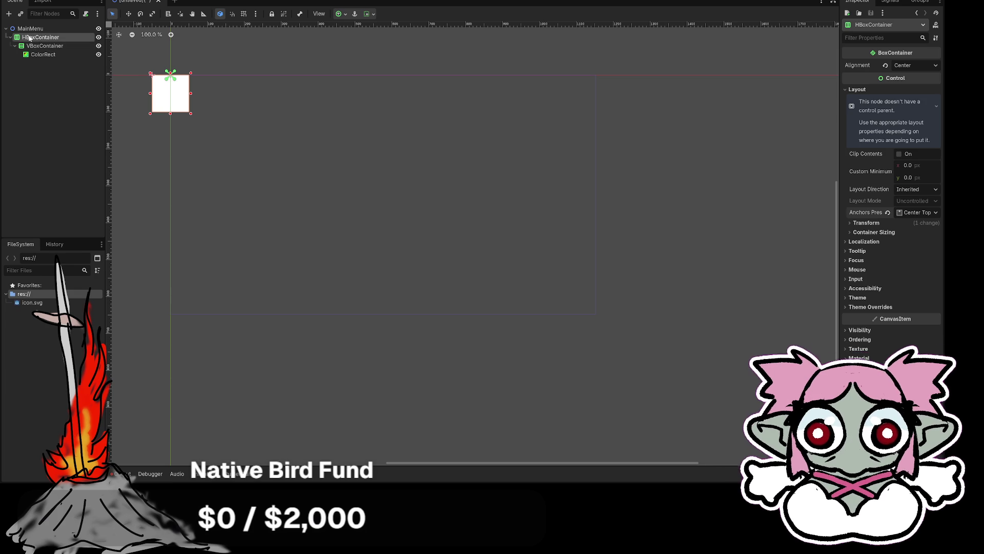
Add a new Control node and nest the HBoxContainer, with its VBoxContainer and ColorRect, inside it
{"action": "left_click", "coordinate": [37, 49]}
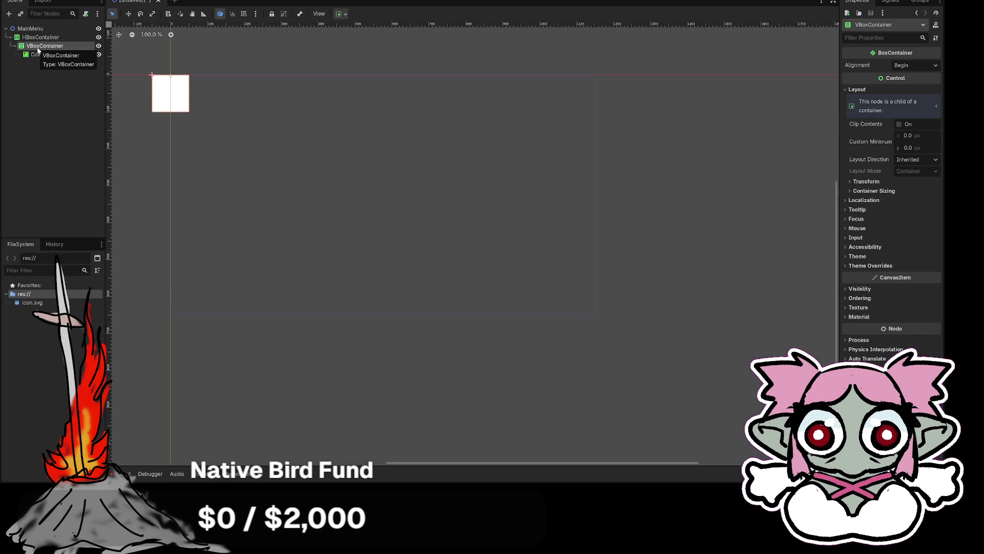
{"action": "left_click", "coordinate": [41, 37]}
{"action": "right_click", "coordinate": [35, 36]}
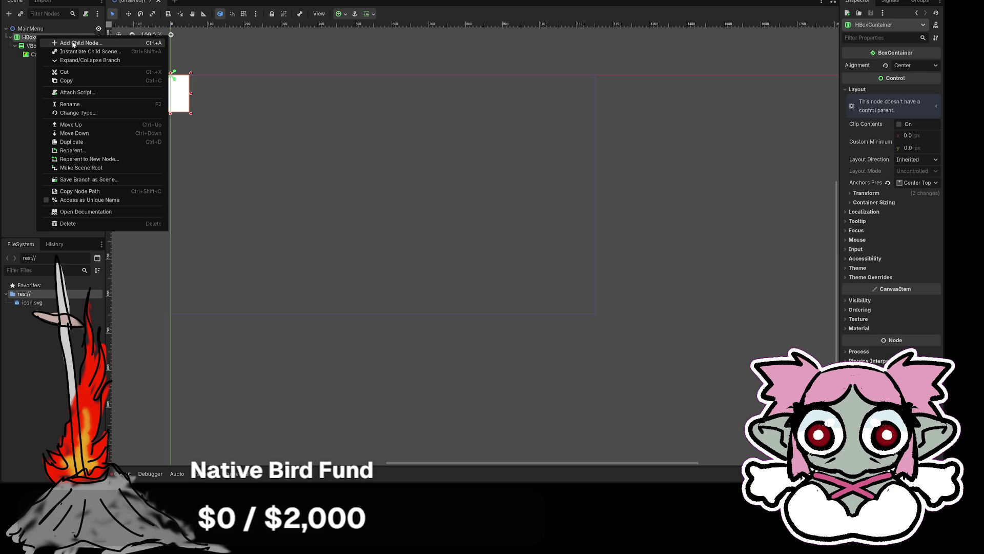
{"action": "left_click", "coordinate": [71, 41]}
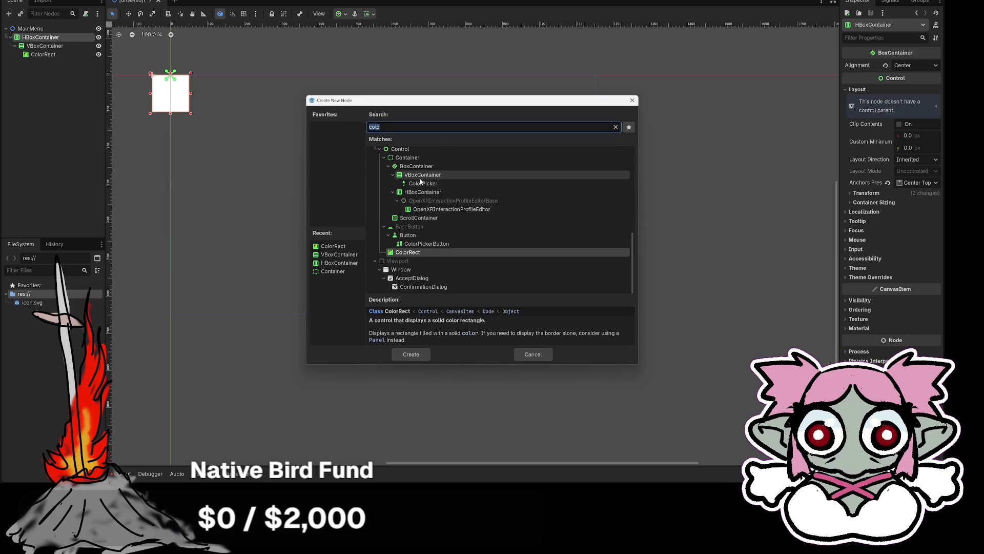
{"action": "scroll", "coordinate": [426, 194], "scroll_direction": "up", "scroll_amount": 1}
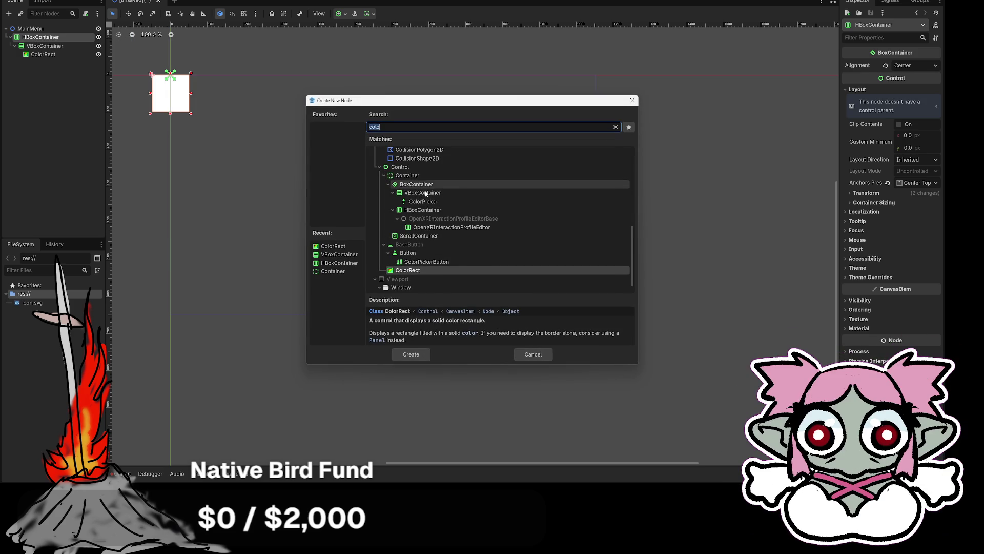
{"action": "left_click", "coordinate": [402, 169]}
{"action": "left_click", "coordinate": [411, 355]}
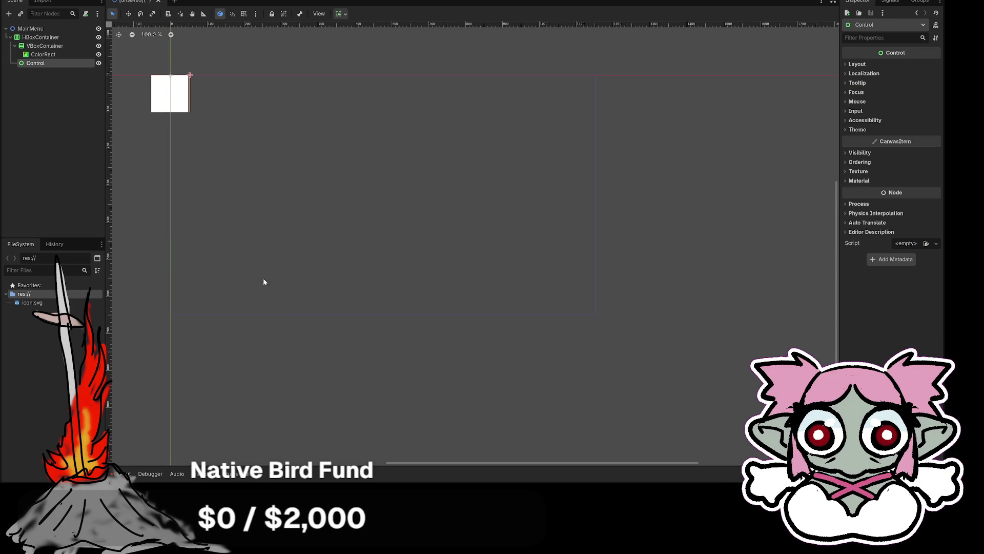
{"action": "mouse_move", "coordinate": [41, 37]}
{"action": "left_mouse_down"}
{"action": "mouse_move", "coordinate": [34, 67]}
{"action": "mouse_move", "coordinate": [30, 46]}
{"action": "mouse_move", "coordinate": [33, 66]}
{"action": "mouse_move", "coordinate": [31, 43]}
{"action": "mouse_move", "coordinate": [36, 66]}
{"action": "mouse_move", "coordinate": [44, 49]}
{"action": "mouse_move", "coordinate": [32, 51]}
{"action": "mouse_move", "coordinate": [44, 50]}
{"action": "mouse_move", "coordinate": [43, 65]}
{"action": "mouse_move", "coordinate": [43, 48]}
{"action": "left_mouse_up"}
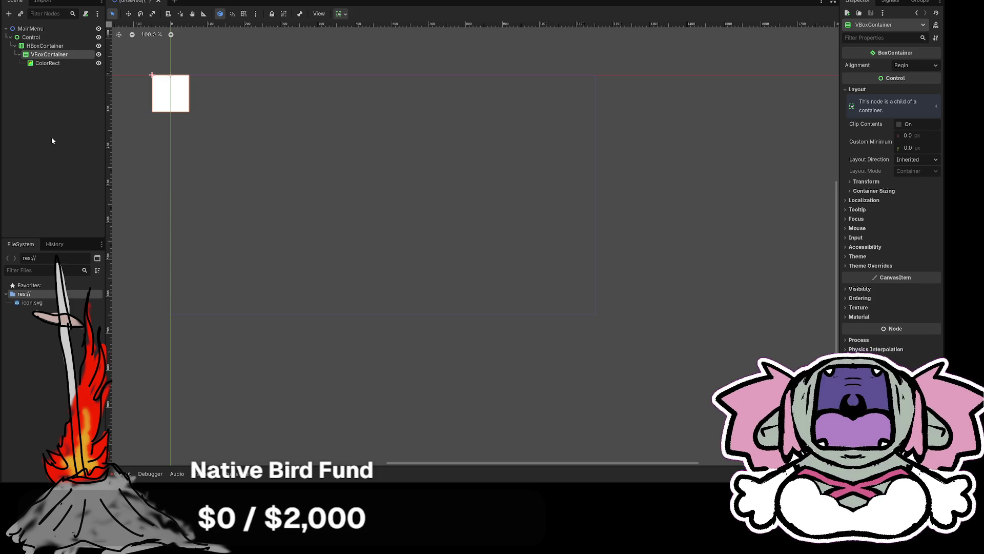
Delete the Control node along with the ColorRect and the other nested nodes
{"action": "left_click", "coordinate": [47, 63]}
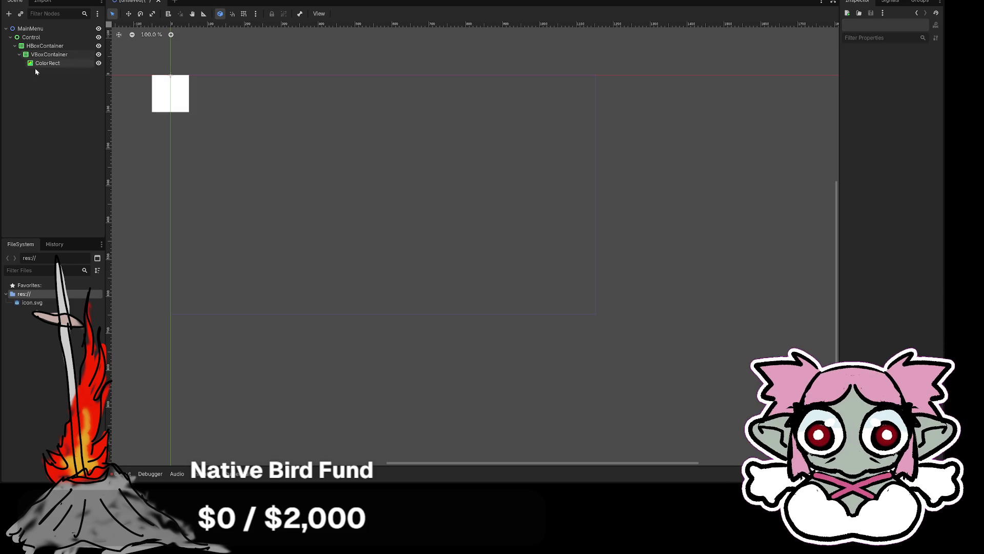
{"action": "left_click", "coordinate": [29, 40], "text": "ctrl"}
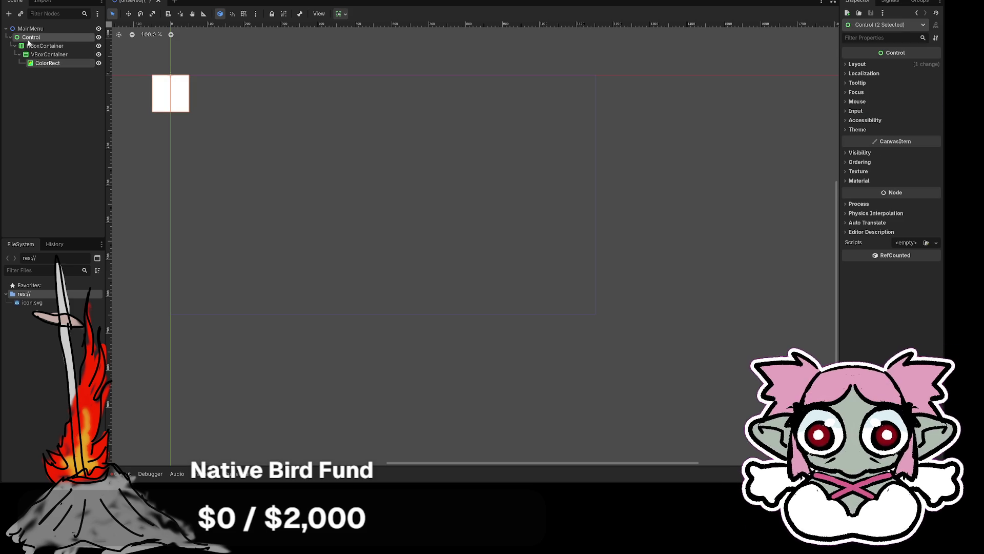
{"action": "key", "text": "Delete"}
{"action": "key", "text": "Return"}
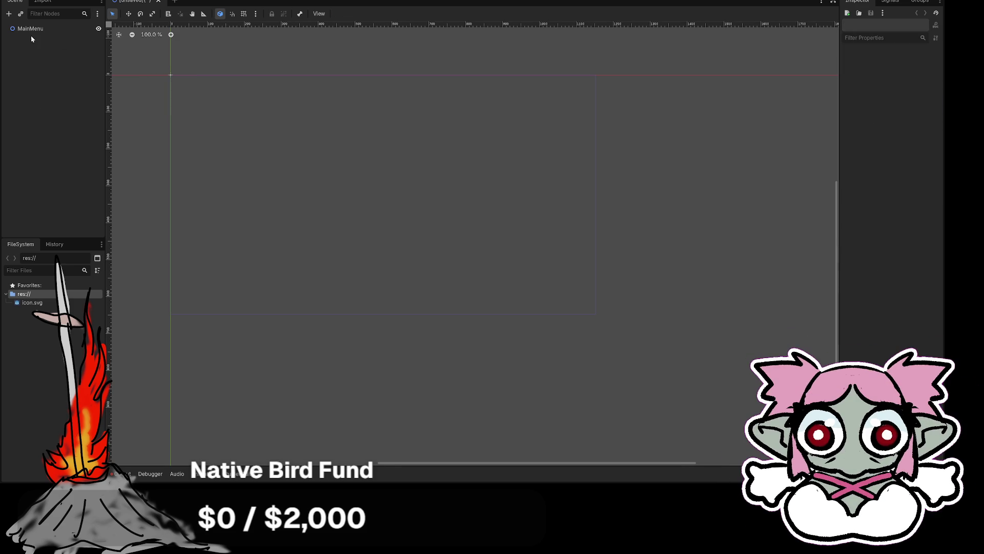
Change the MainMenu root node's type to Control
{"action": "left_click", "coordinate": [32, 29]}
{"action": "right_click", "coordinate": [32, 29]}
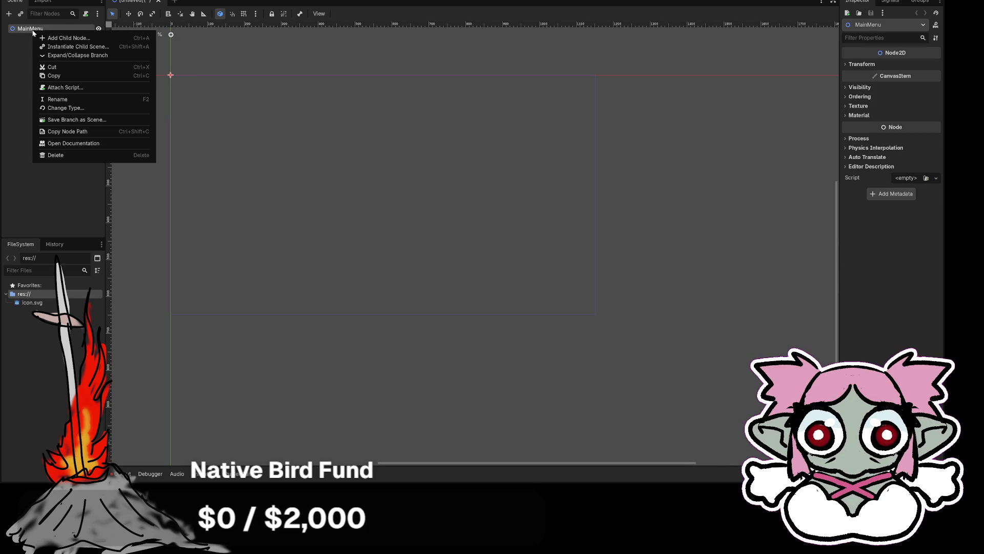
{"action": "left_click", "coordinate": [73, 108]}
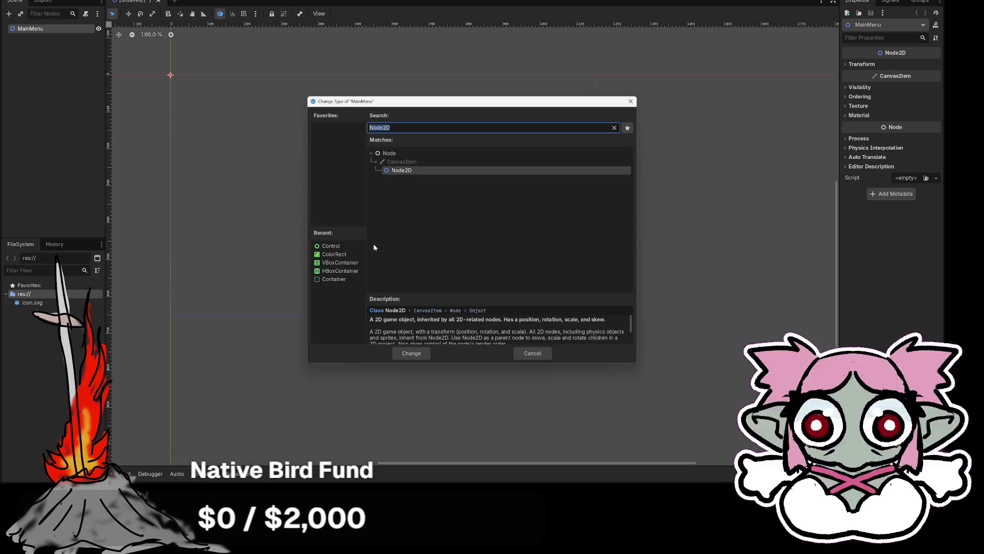
{"action": "double_click", "coordinate": [333, 248]}
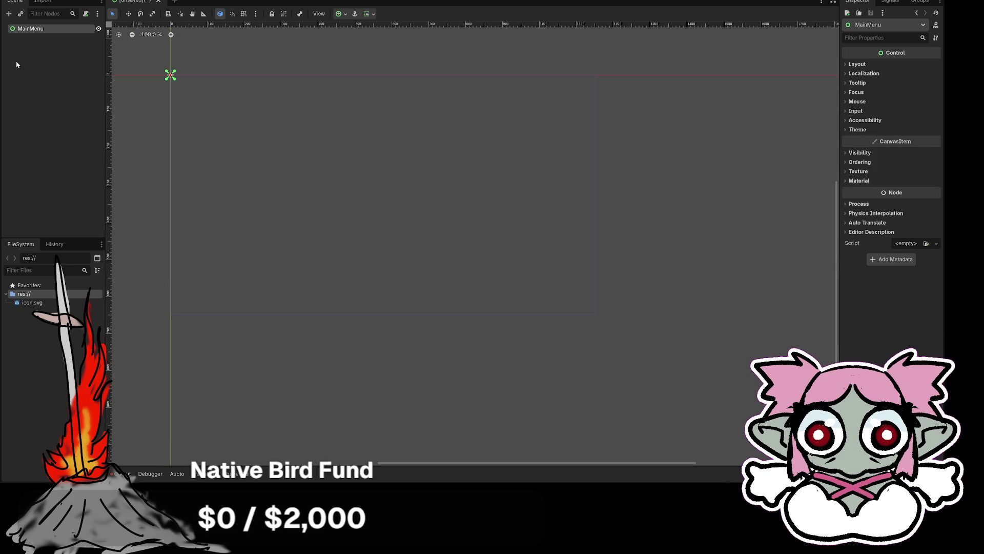
Add an HBoxContainer child under MainMenu and set its Alignment to Center
{"action": "right_click", "coordinate": [30, 30]}
{"action": "left_click", "coordinate": [49, 38]}
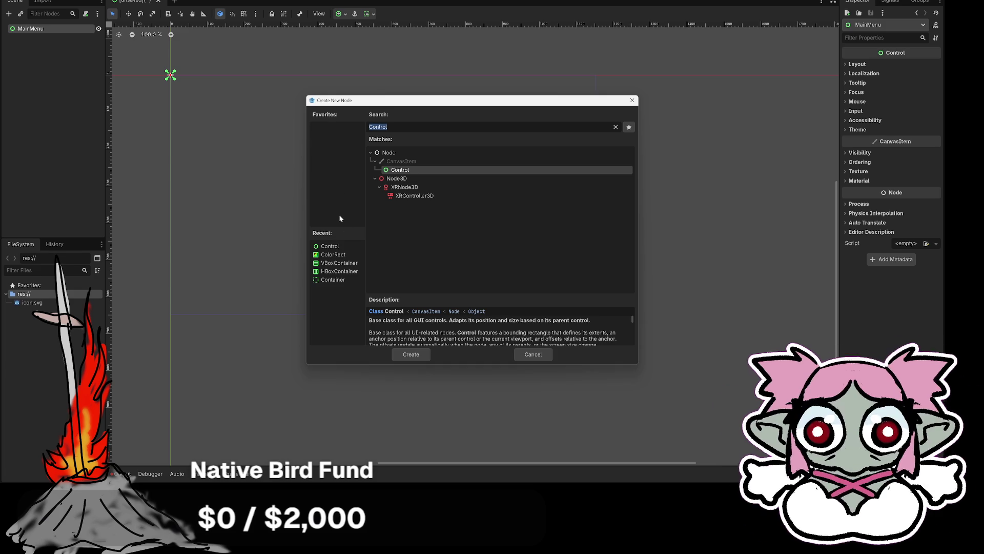
{"action": "type", "text": "hbox"}
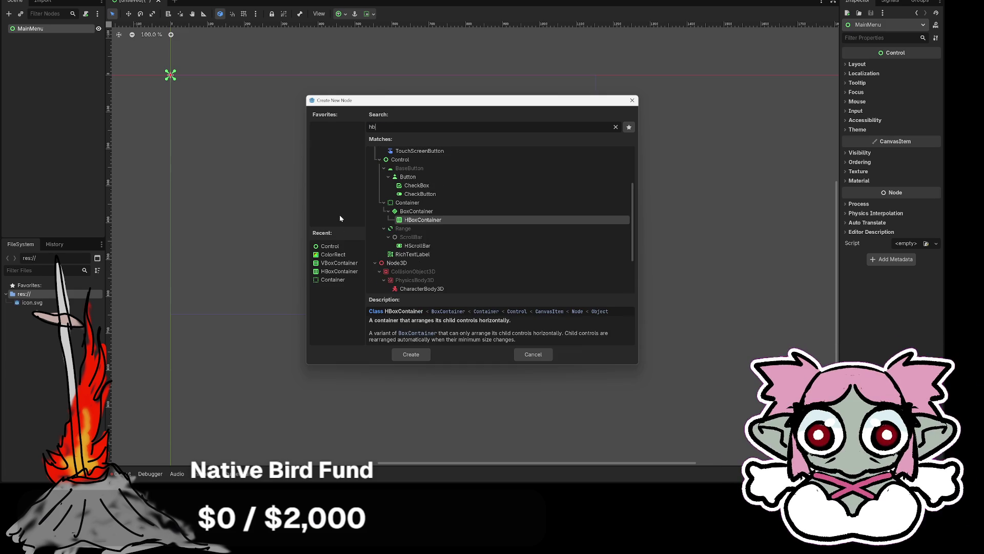
{"action": "double_click", "coordinate": [422, 222]}
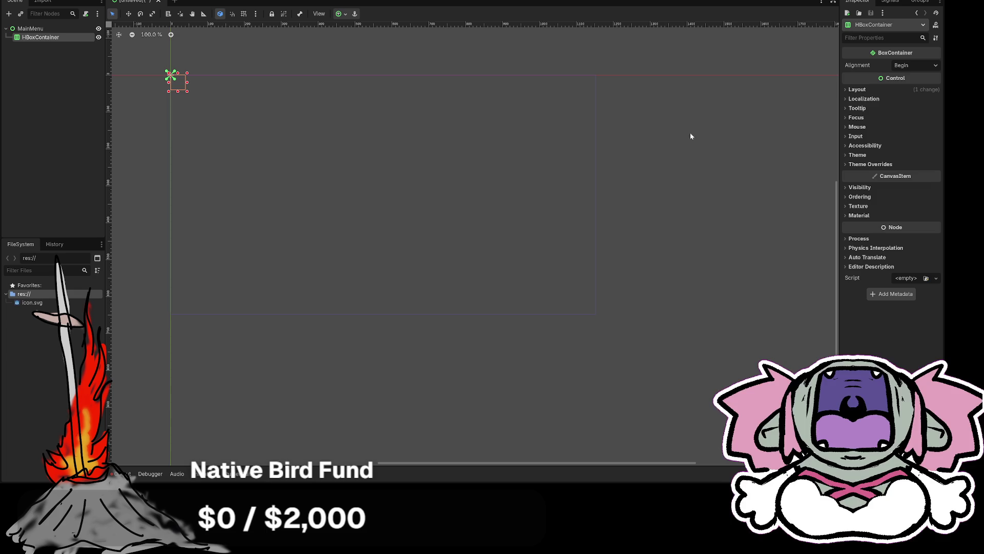
{"action": "left_click", "coordinate": [915, 69]}
{"action": "left_click", "coordinate": [908, 89]}
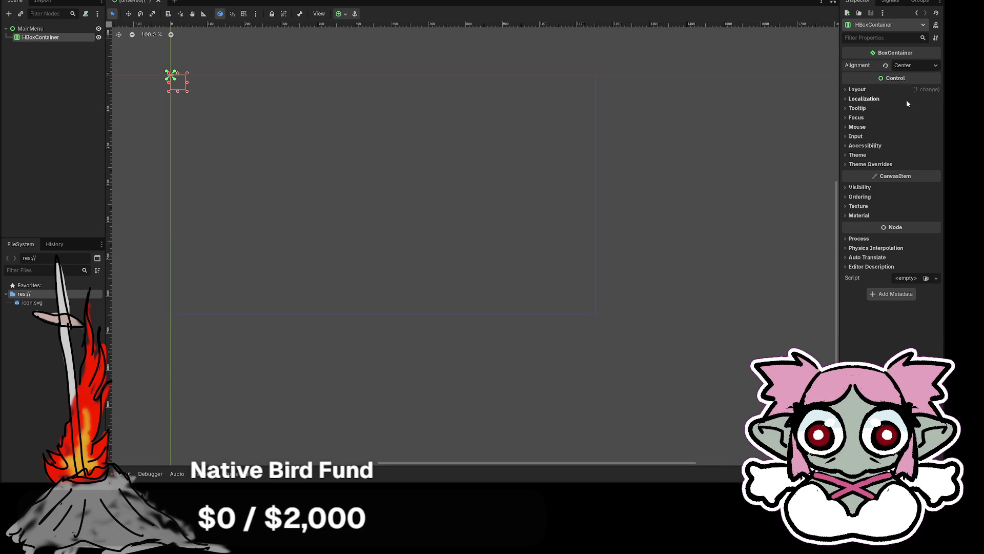
{"action": "mouse_move", "coordinate": [883, 56]}
{"action": "mouse_move", "coordinate": [858, 67]}
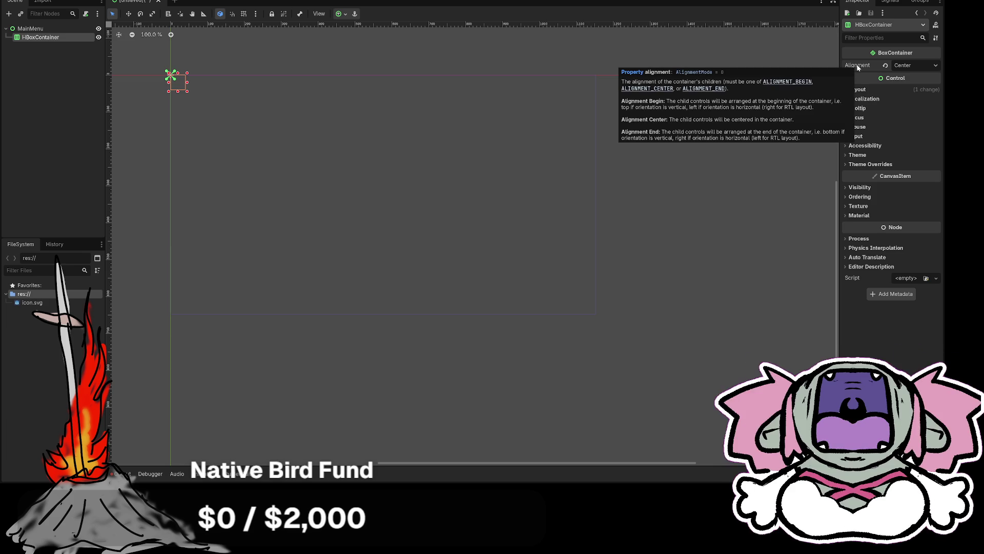
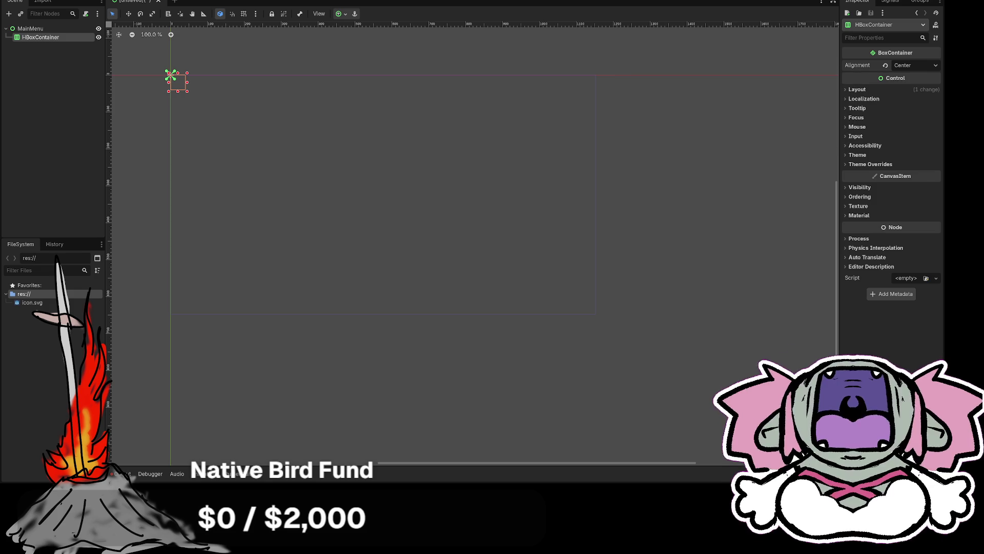
Add a Container under MainMenu, move HBoxContainer into it, and dismiss its configuration warning
{"action": "right_click", "coordinate": [31, 29]}
{"action": "left_click", "coordinate": [60, 35]}
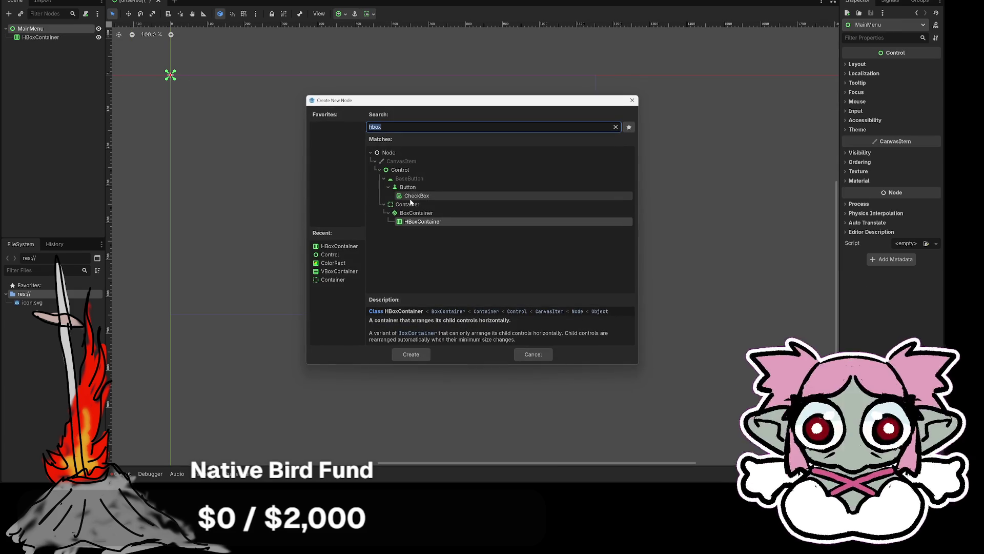
{"action": "left_click", "coordinate": [410, 205]}
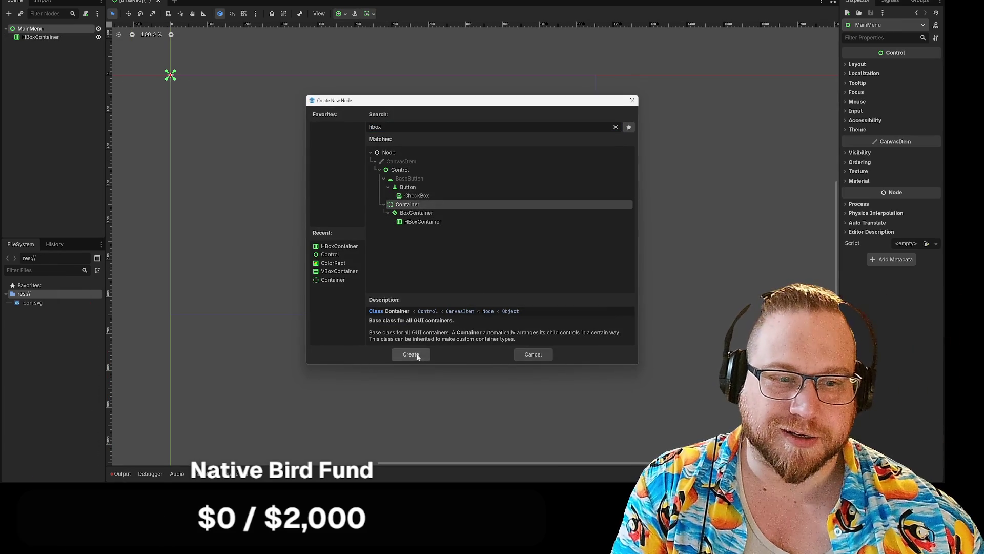
{"action": "left_click", "coordinate": [411, 355]}
{"action": "left_click_drag", "start_coordinate": [41, 37], "coordinate": [39, 46]}
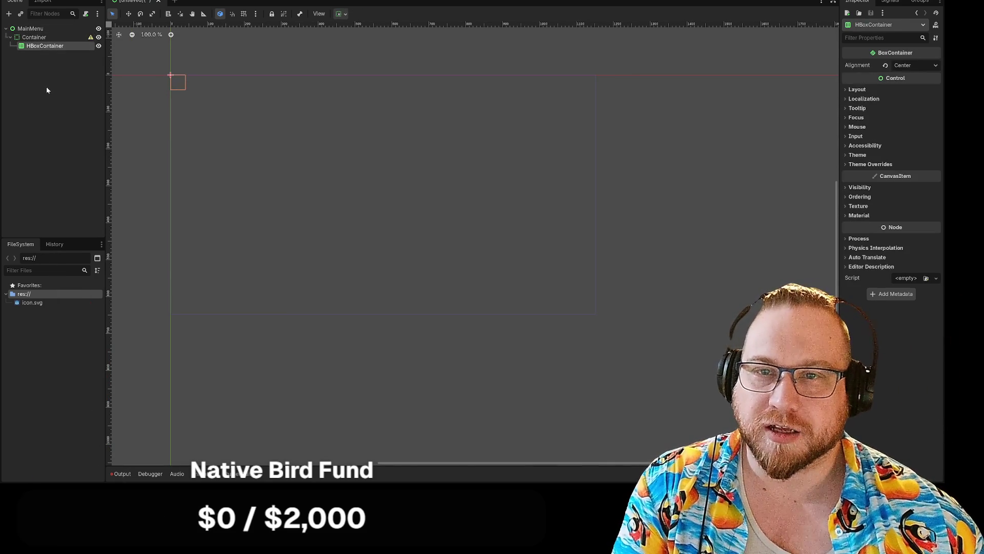
{"action": "left_click", "coordinate": [91, 37]}
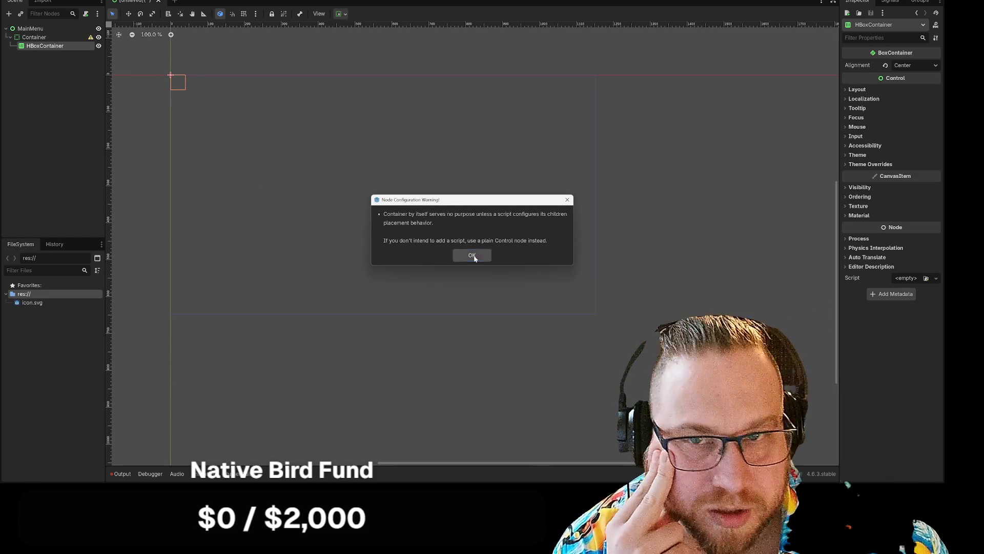
{"action": "left_click", "coordinate": [472, 256]}
Cut the Container from the scene, then begin adding a new child node to MainMenu
{"action": "left_click", "coordinate": [48, 38]}
{"action": "right_click", "coordinate": [47, 38]}
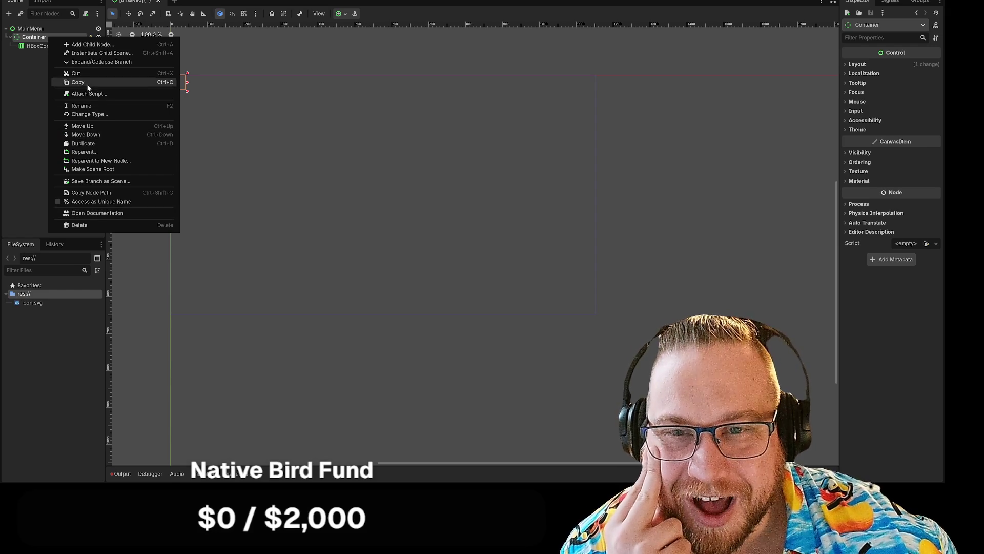
{"action": "left_click", "coordinate": [78, 74]}
{"action": "right_click", "coordinate": [28, 32]}
{"action": "left_click", "coordinate": [69, 39]}
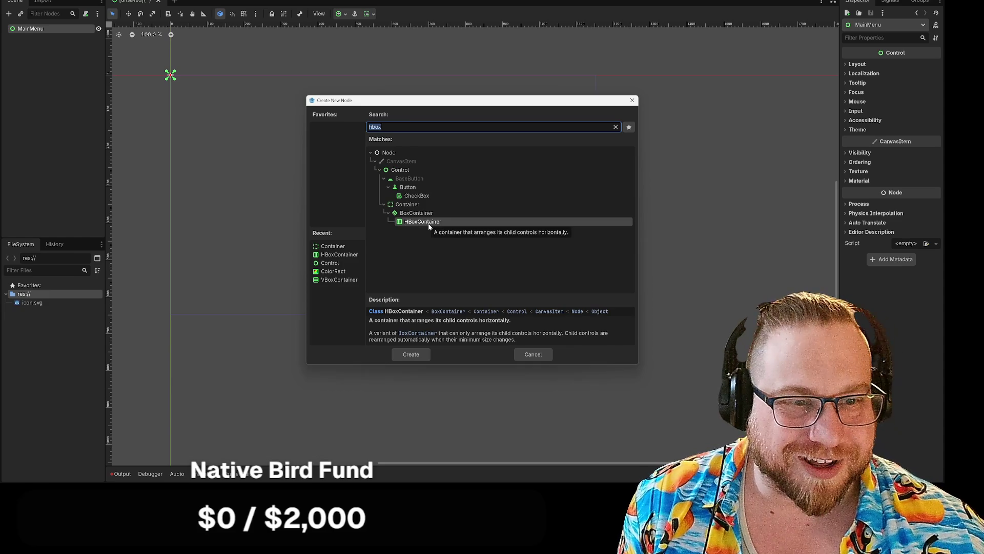
Create an HBoxContainer under MainMenu and set its alignment to Center
{"action": "left_click", "coordinate": [428, 224]}
{"action": "left_click", "coordinate": [412, 355]}
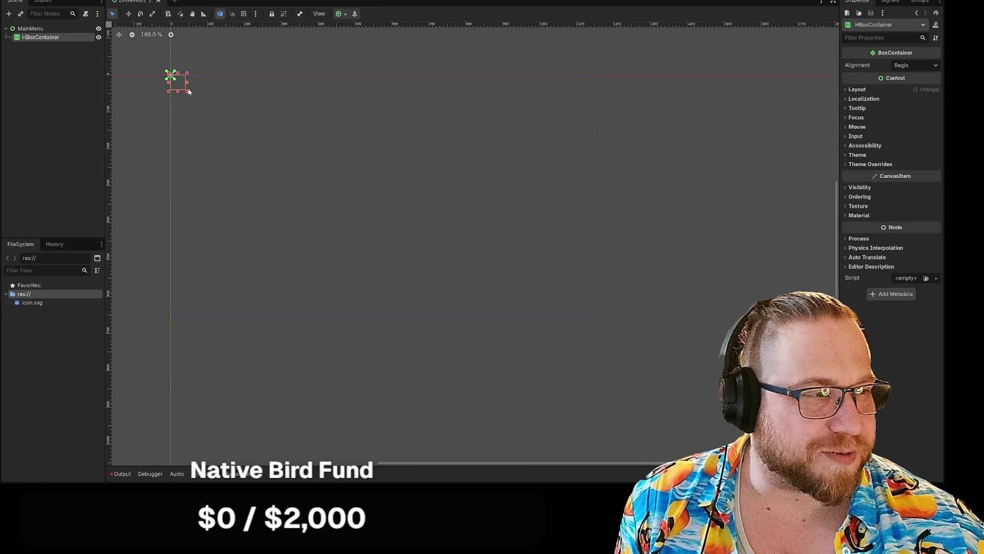
{"action": "left_click", "coordinate": [929, 66]}
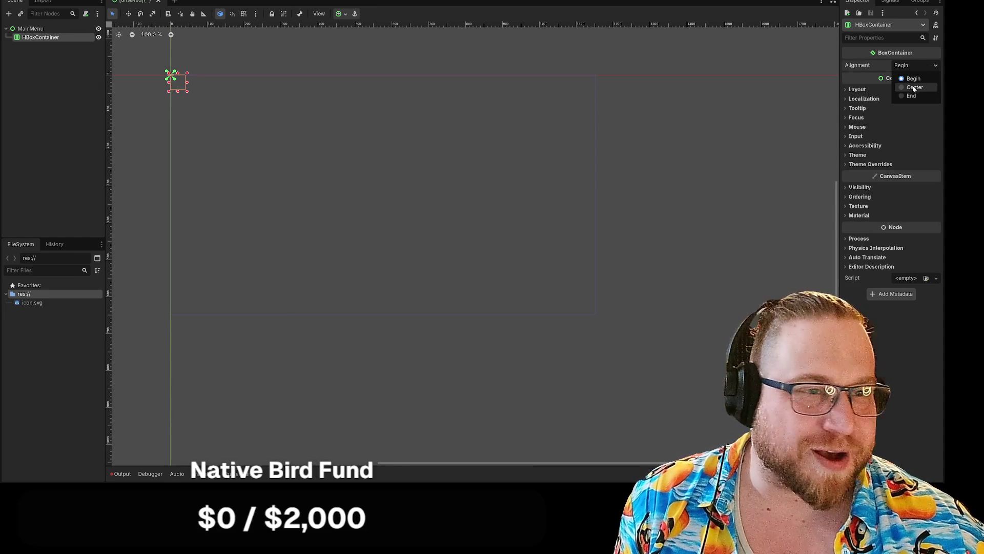
Add a VBoxContainer as a child of the HBoxContainer
{"action": "right_click", "coordinate": [32, 42]}
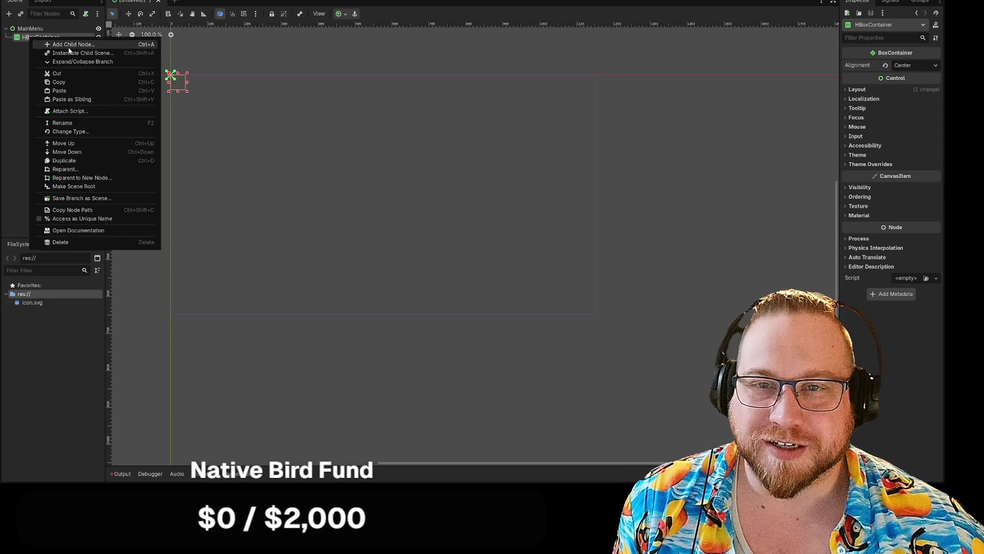
{"action": "left_click", "coordinate": [77, 45]}
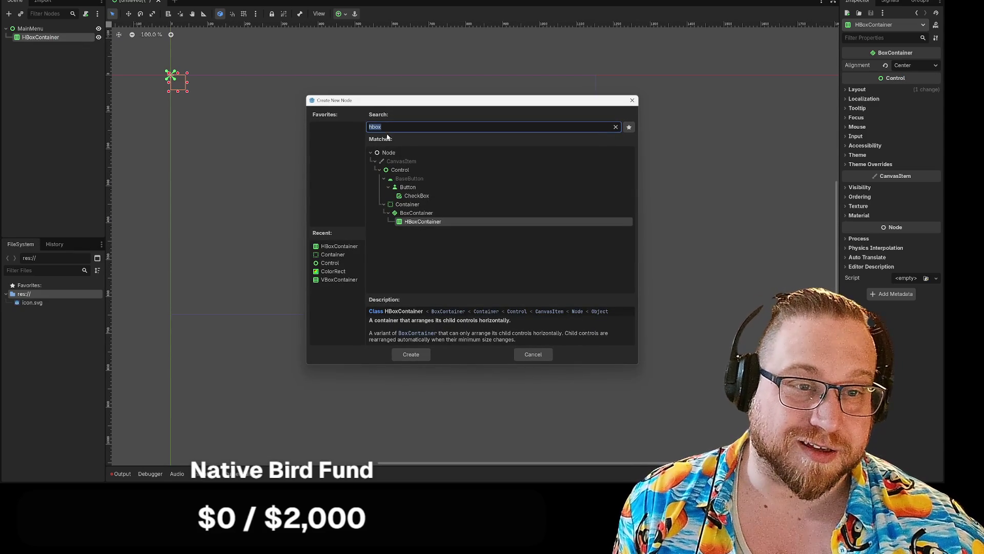
{"action": "key", "text": "End"}
{"action": "type", "text": "vbox"}
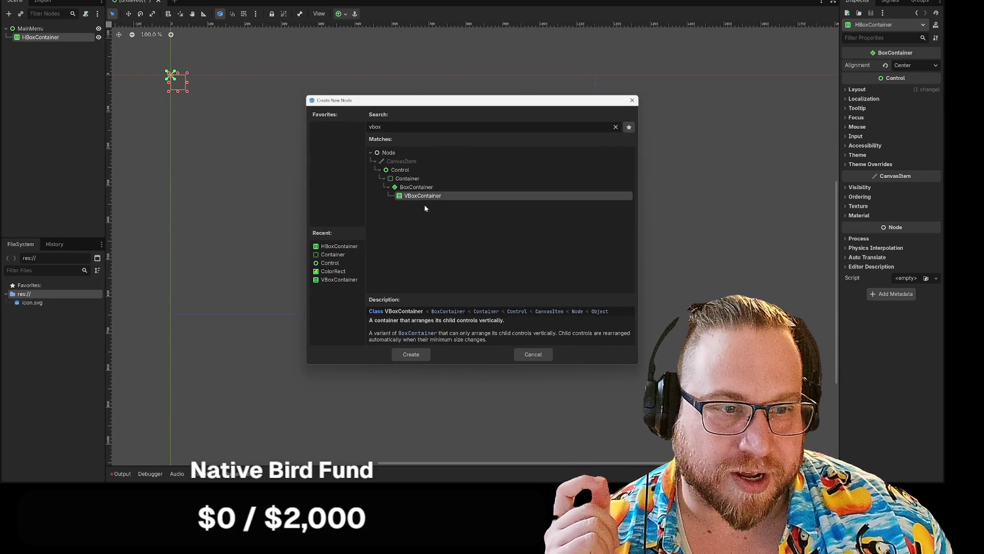
{"action": "left_click", "coordinate": [411, 355]}
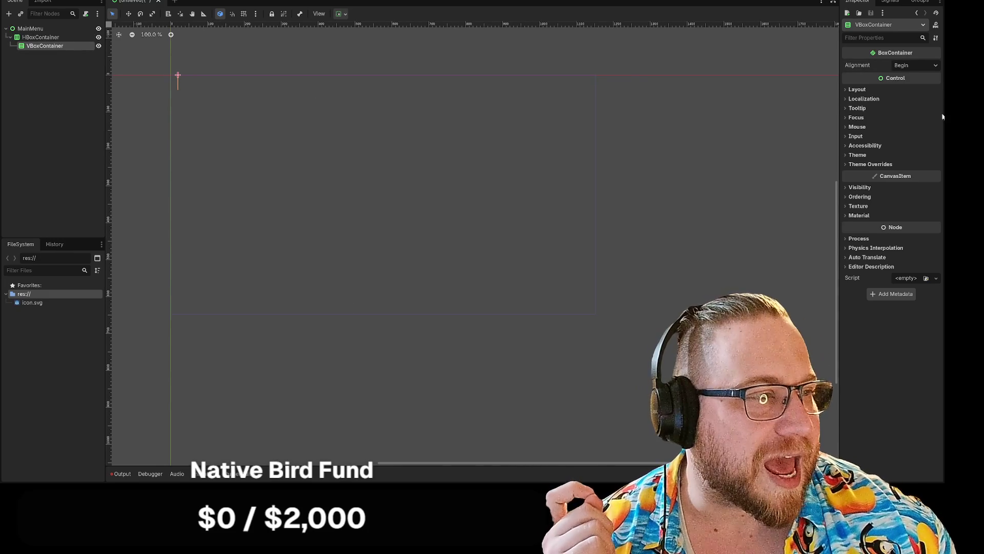
Set the HBoxContainer's alignment back to Center
{"action": "left_click", "coordinate": [60, 39]}
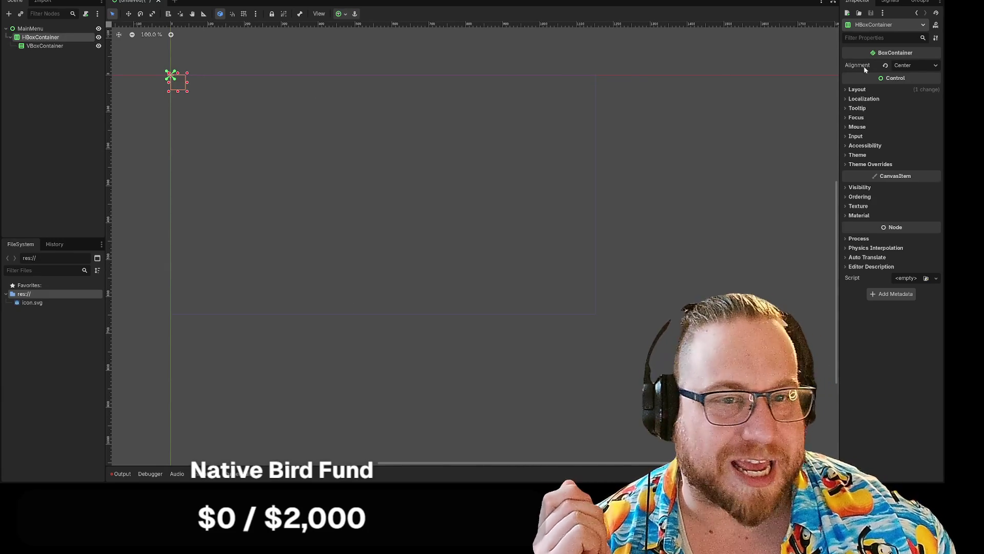
{"action": "left_click", "coordinate": [920, 67]}
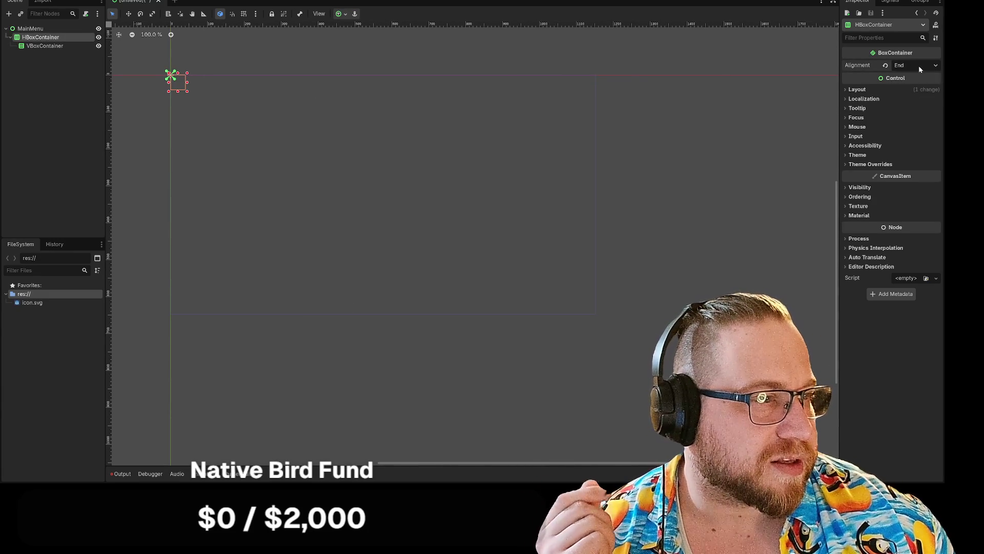
{"action": "left_click", "coordinate": [919, 65]}
{"action": "left_click", "coordinate": [903, 89]}
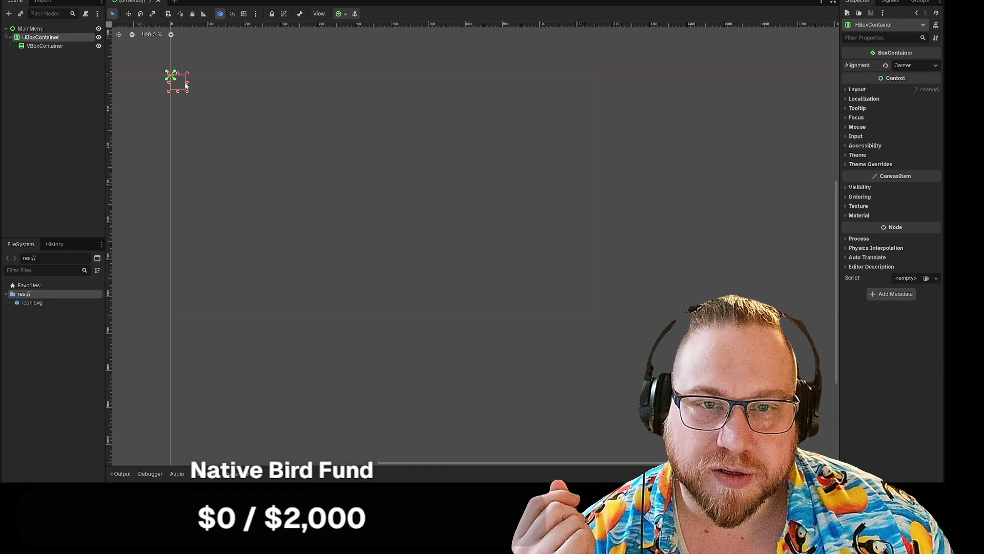
Drag the HBoxContainer to the top middle of the canvas and inspect its Layout properties
{"action": "mouse_move", "coordinate": [186, 86]}
{"action": "left_mouse_down"}
{"action": "mouse_move", "coordinate": [354, 103]}
{"action": "mouse_move", "coordinate": [408, 90]}
{"action": "mouse_move", "coordinate": [389, 88]}
{"action": "left_mouse_up"}
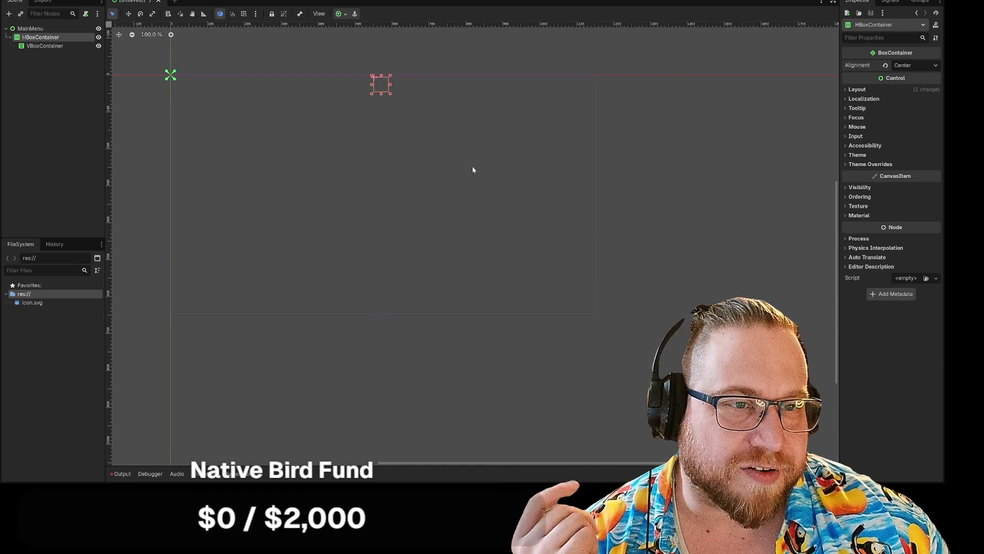
{"action": "left_click", "coordinate": [848, 90]}
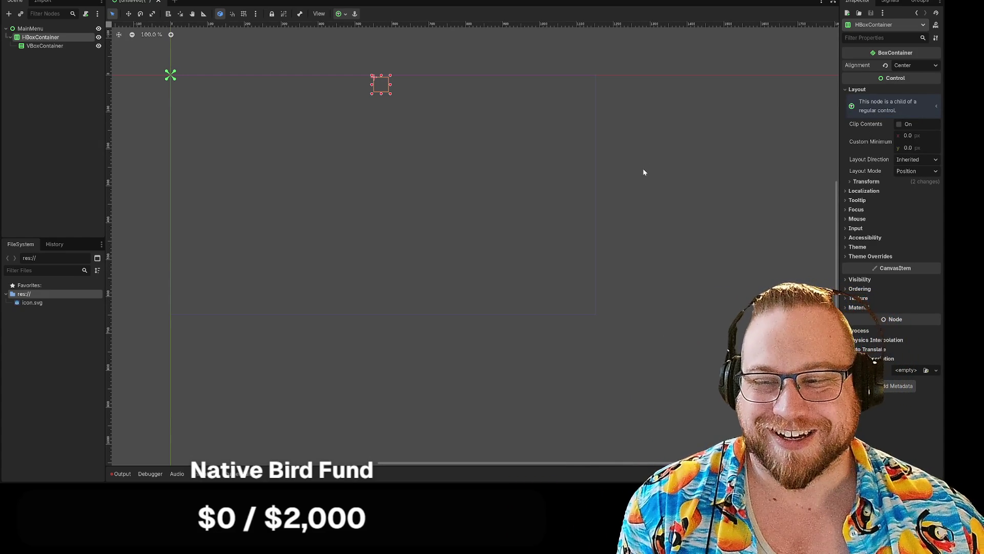
{"action": "left_click", "coordinate": [932, 160]}
{"action": "left_click", "coordinate": [935, 172]}
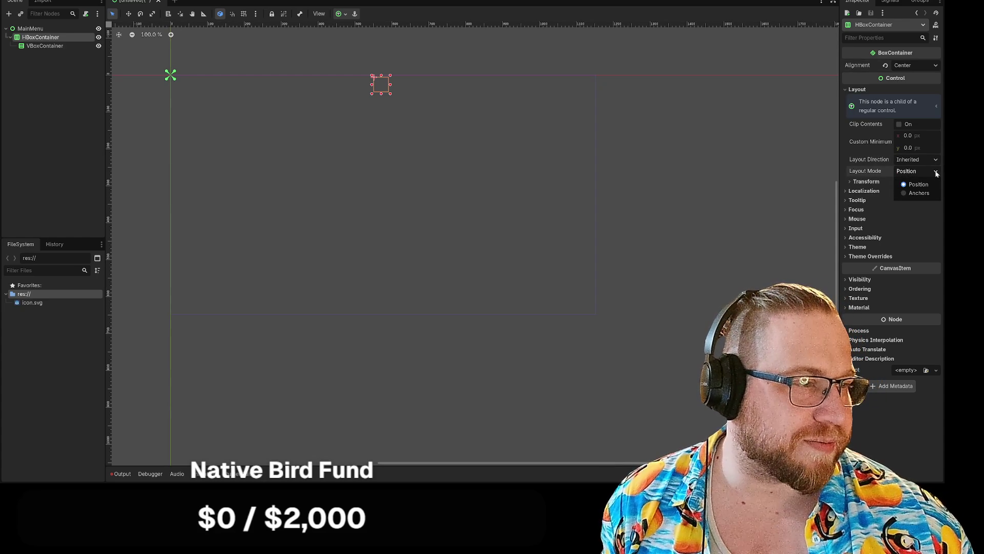
{"action": "left_click", "coordinate": [937, 173]}
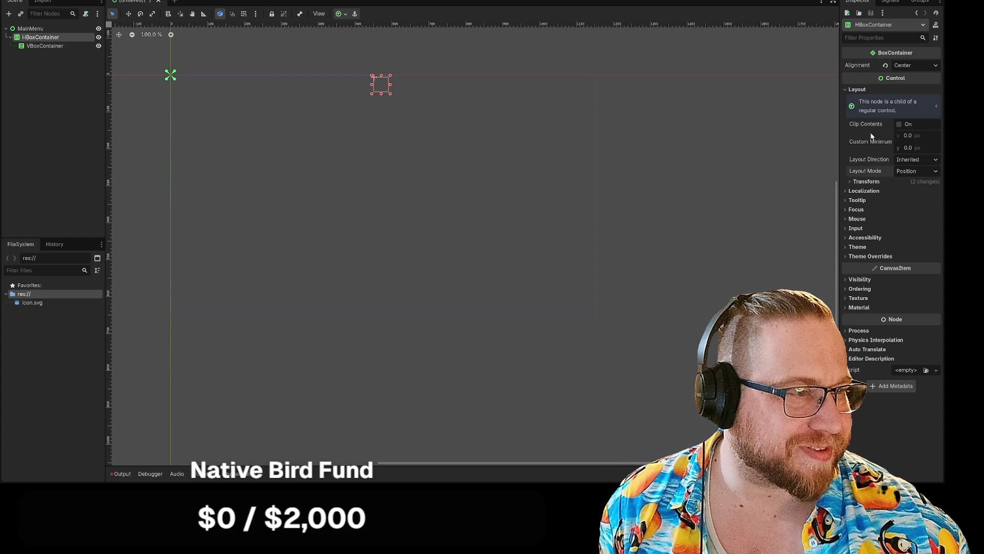
{"action": "left_click", "coordinate": [851, 181]}
{"action": "left_click", "coordinate": [851, 181]}
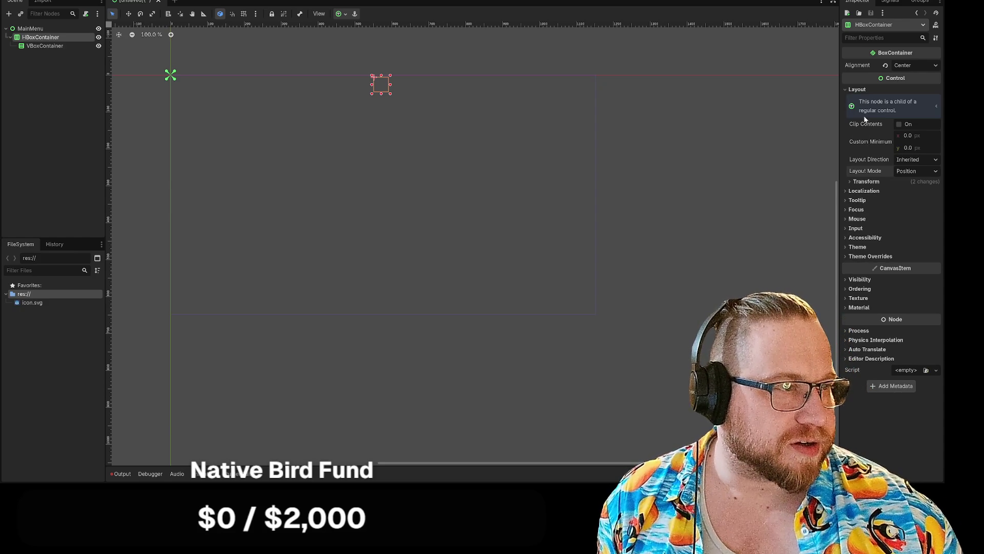
{"action": "left_click", "coordinate": [845, 90]}
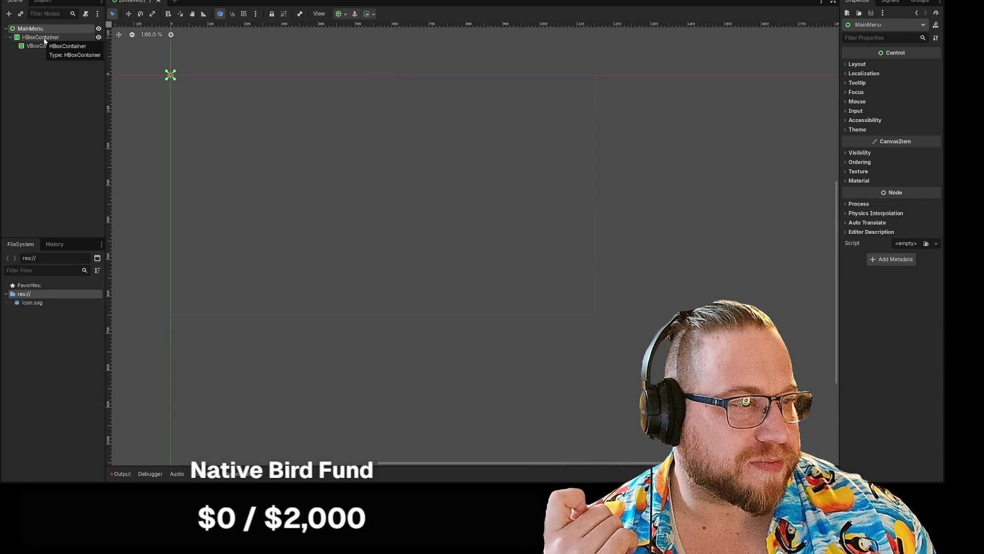
Move the HBoxContainer back near the top-left corner, keeping its alignment at Center
{"action": "left_click", "coordinate": [44, 39]}
{"action": "mouse_move", "coordinate": [389, 93]}
{"action": "left_mouse_down"}
{"action": "mouse_move", "coordinate": [198, 90]}
{"action": "mouse_move", "coordinate": [171, 79]}
{"action": "mouse_move", "coordinate": [202, 103]}
{"action": "mouse_move", "coordinate": [199, 94]}
{"action": "left_mouse_up"}
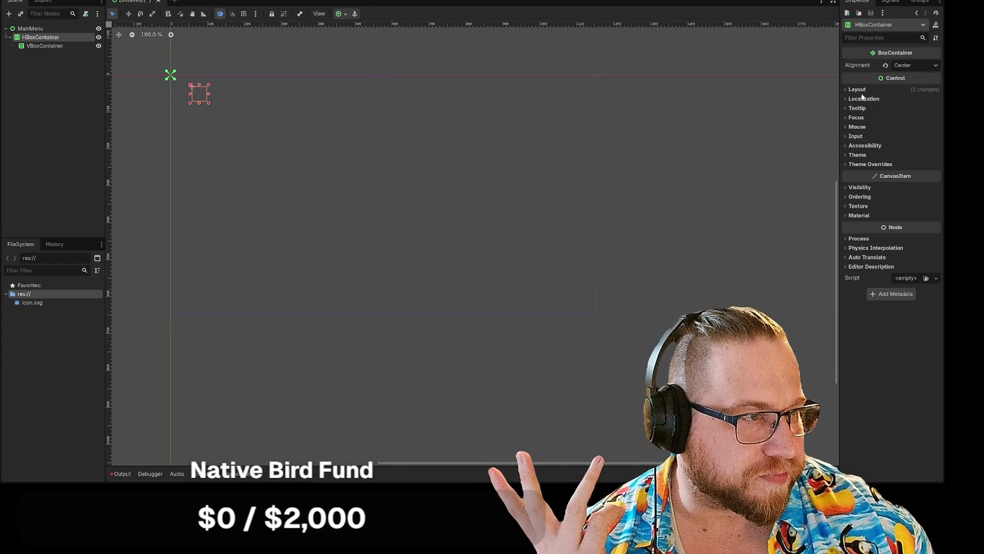
{"action": "left_click", "coordinate": [915, 65]}
{"action": "left_click", "coordinate": [915, 87]}
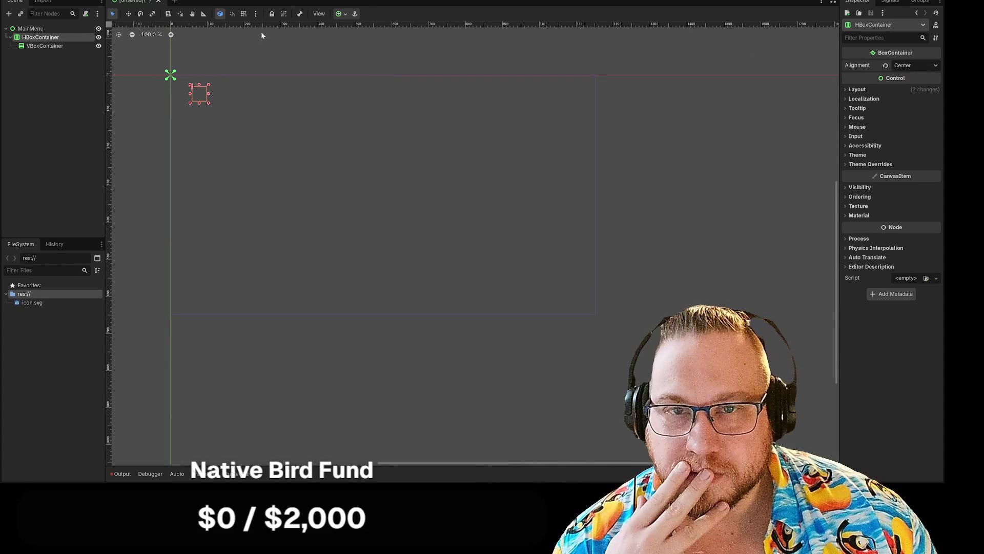
Save the scene as main_menu.tscn
{"action": "left_click", "coordinate": [143, 3]}
{"action": "left_click", "coordinate": [171, 18]}
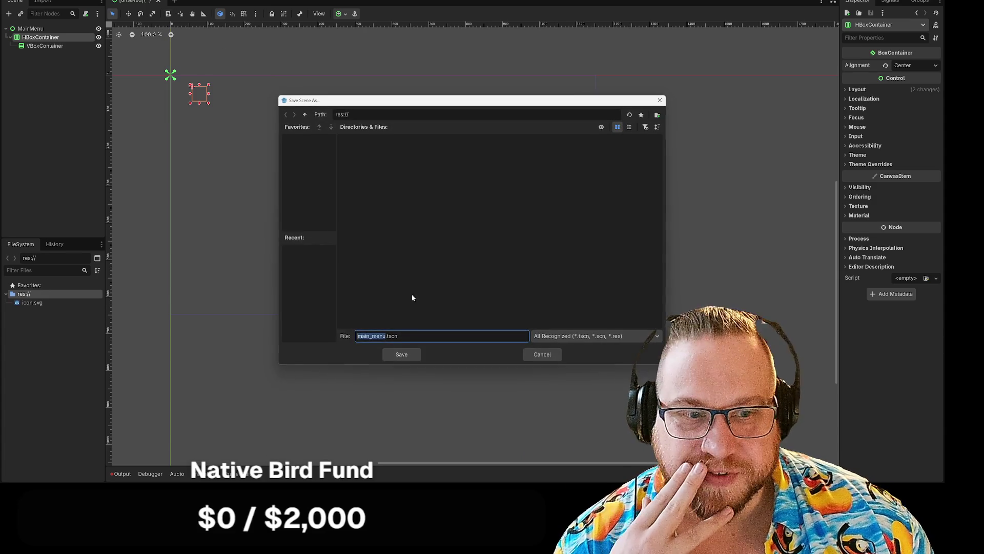
{"action": "left_click", "coordinate": [402, 355]}
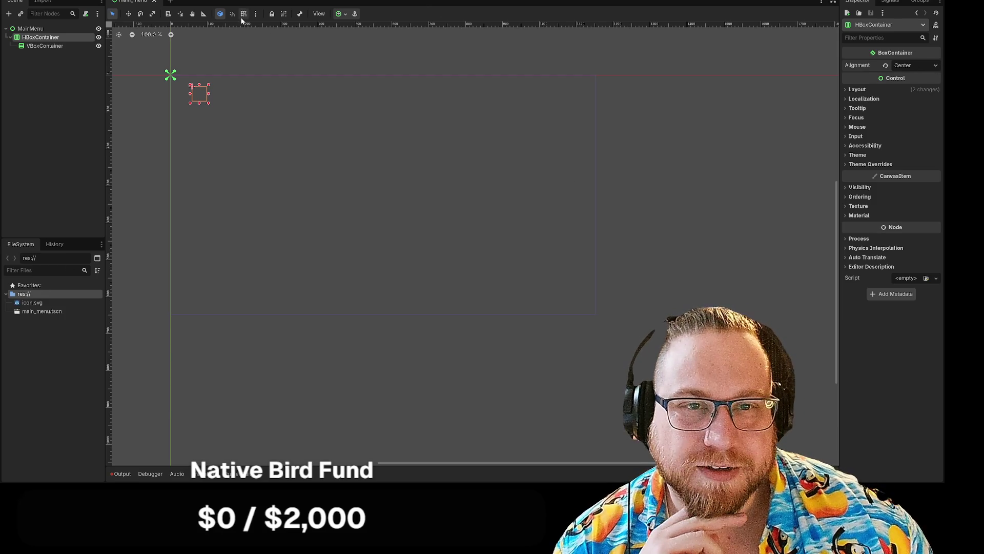
Anchor the HBoxContainer to the top centre using the anchor presets
{"action": "left_click", "coordinate": [342, 14]}
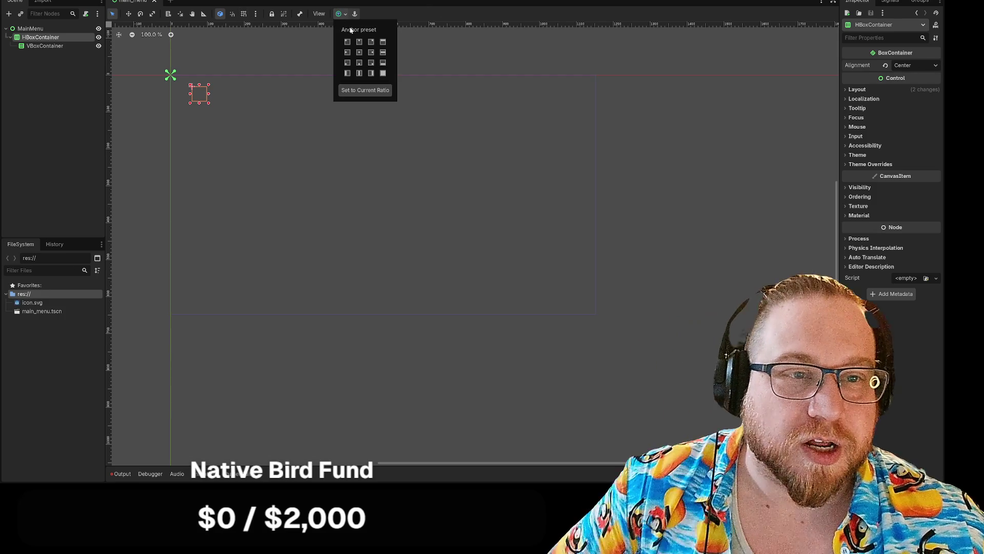
{"action": "left_click", "coordinate": [359, 53]}
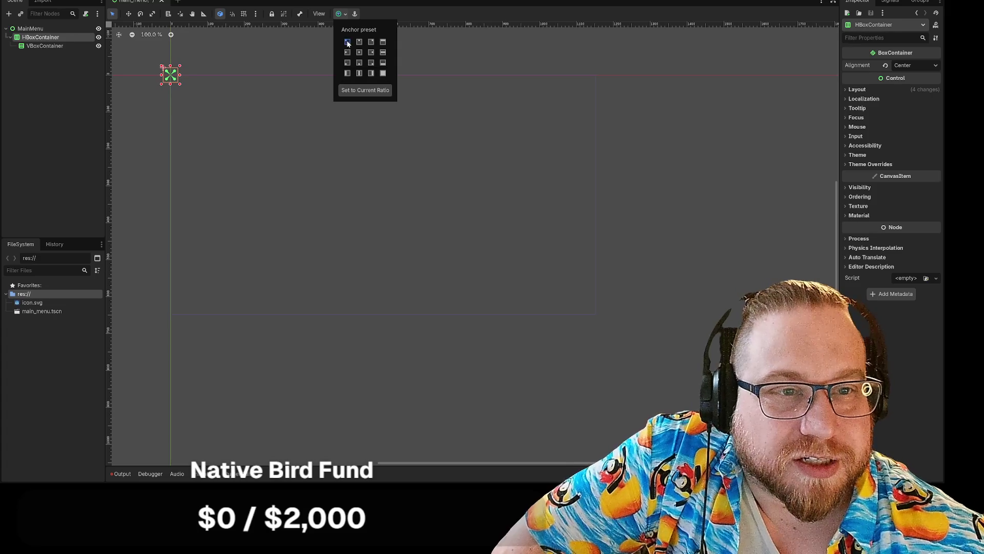
{"action": "left_click", "coordinate": [348, 42]}
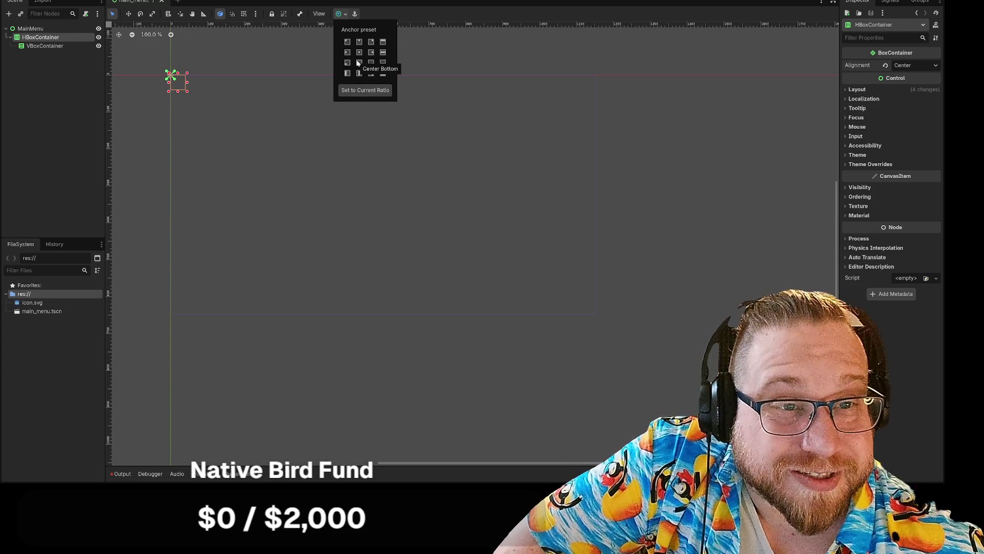
{"action": "left_click", "coordinate": [359, 43]}
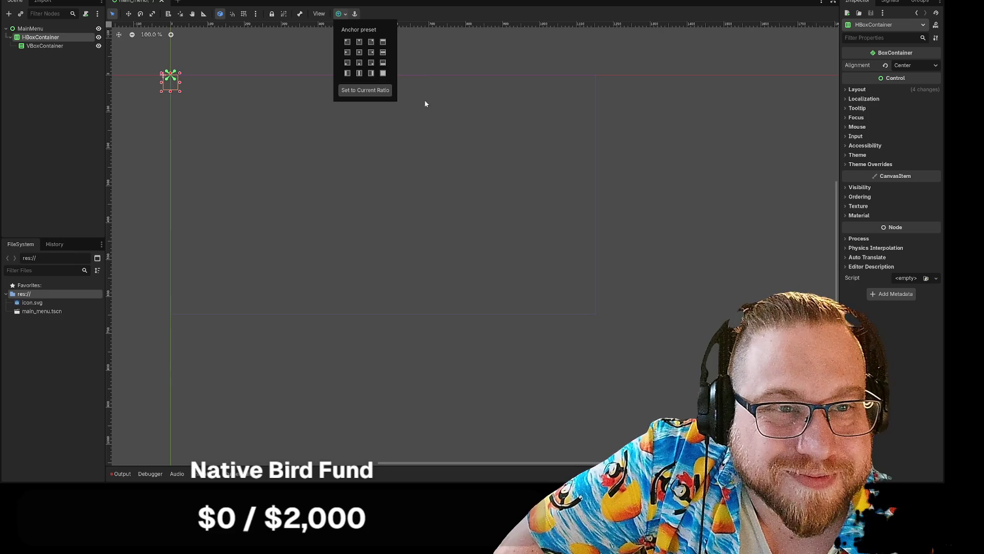
{"action": "left_click", "coordinate": [426, 63]}
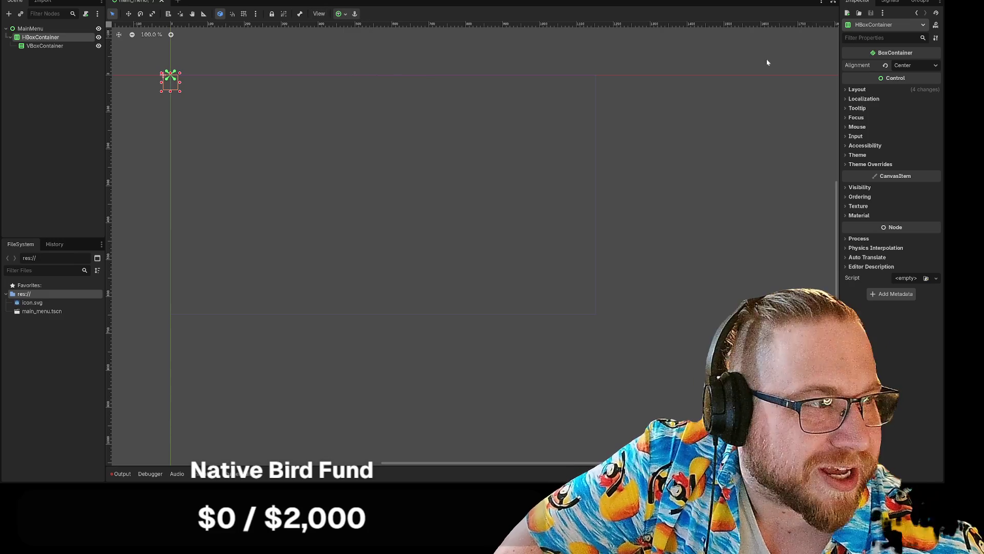
Change the HBoxContainer's child alignment from Begin to Center
{"action": "left_click", "coordinate": [932, 64]}
{"action": "left_click", "coordinate": [912, 79]}
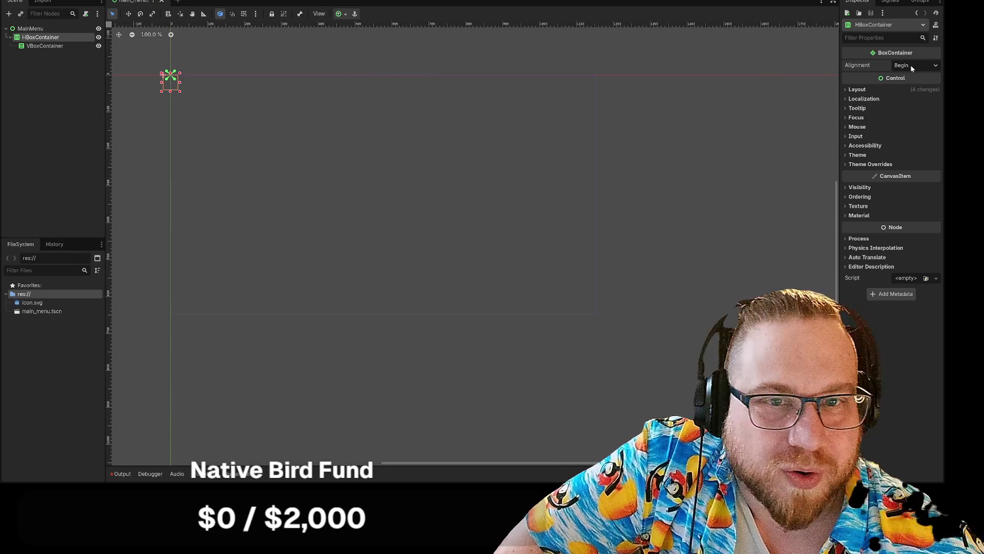
{"action": "left_click", "coordinate": [911, 64]}
{"action": "left_click", "coordinate": [911, 96]}
{"action": "left_click", "coordinate": [915, 66]}
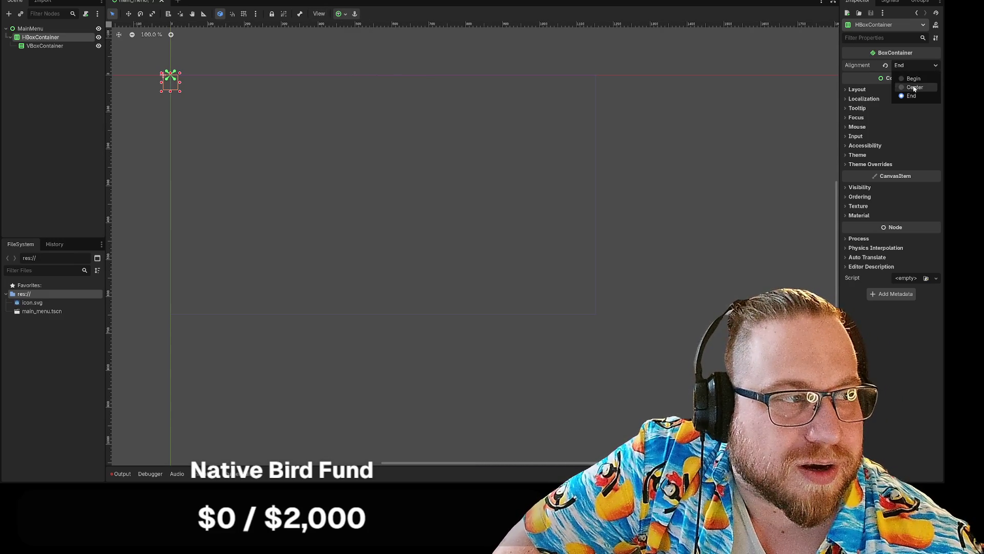
{"action": "left_click", "coordinate": [915, 87]}
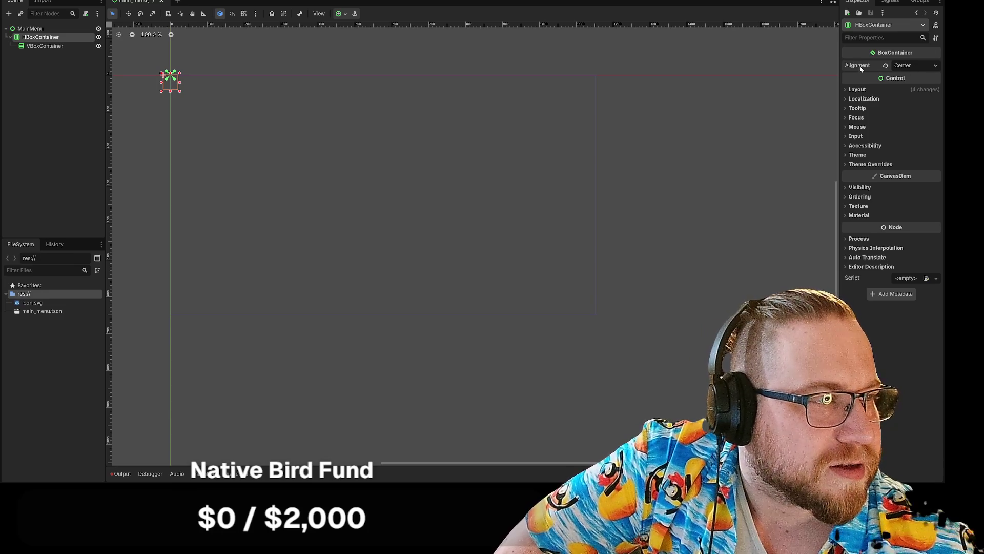
{"action": "mouse_move", "coordinate": [861, 68]}
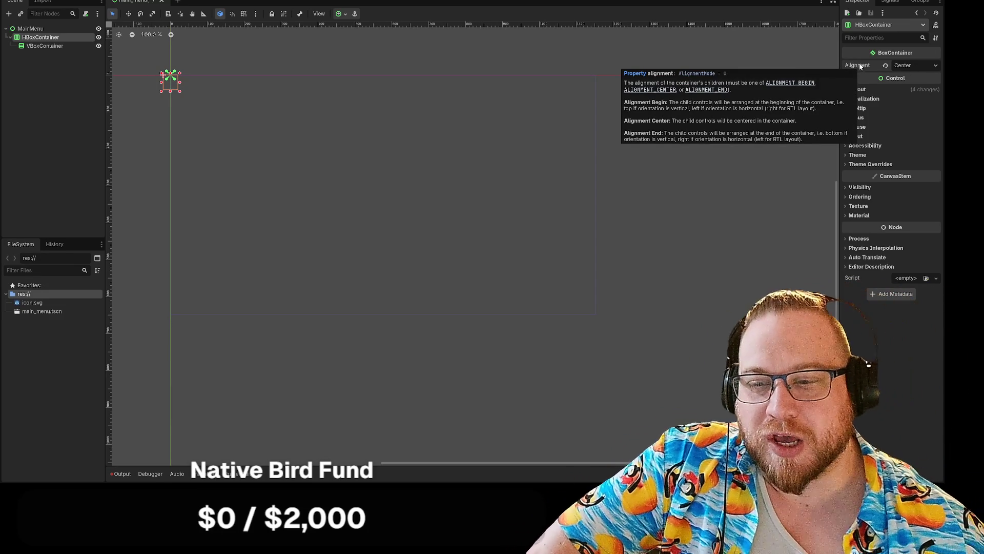
{"action": "left_click", "coordinate": [30, 28]}
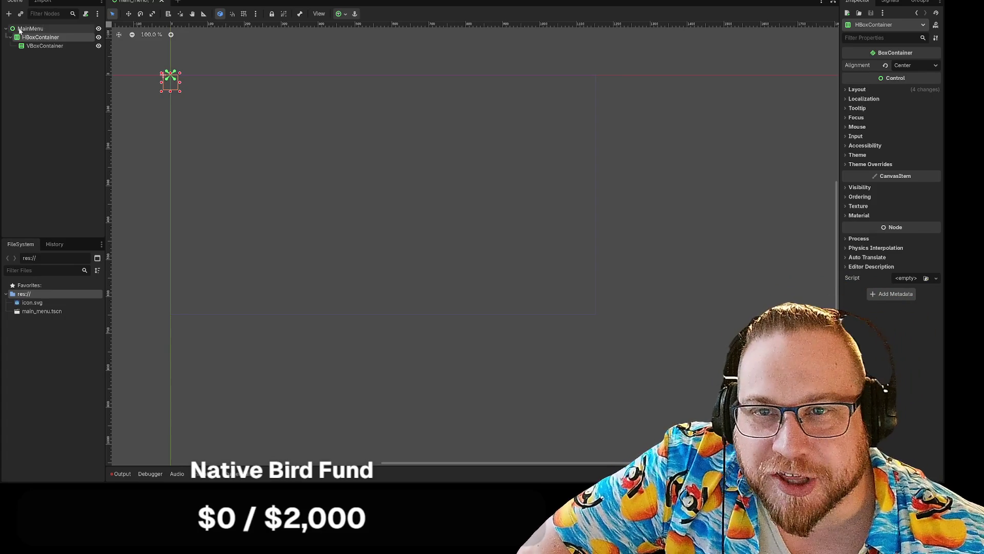
{"action": "right_click", "coordinate": [29, 29]}
{"action": "left_click", "coordinate": [51, 35]}
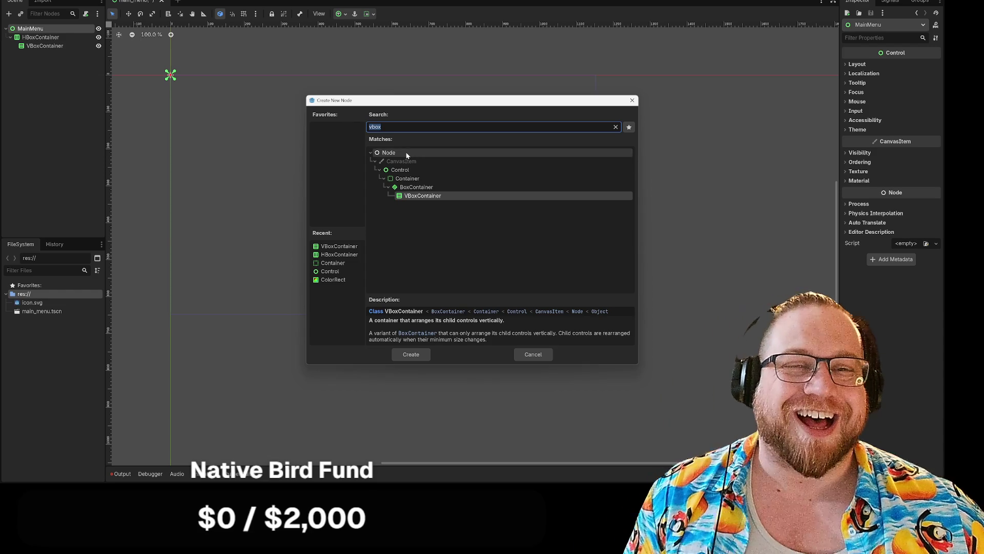
{"action": "left_click", "coordinate": [382, 127]}
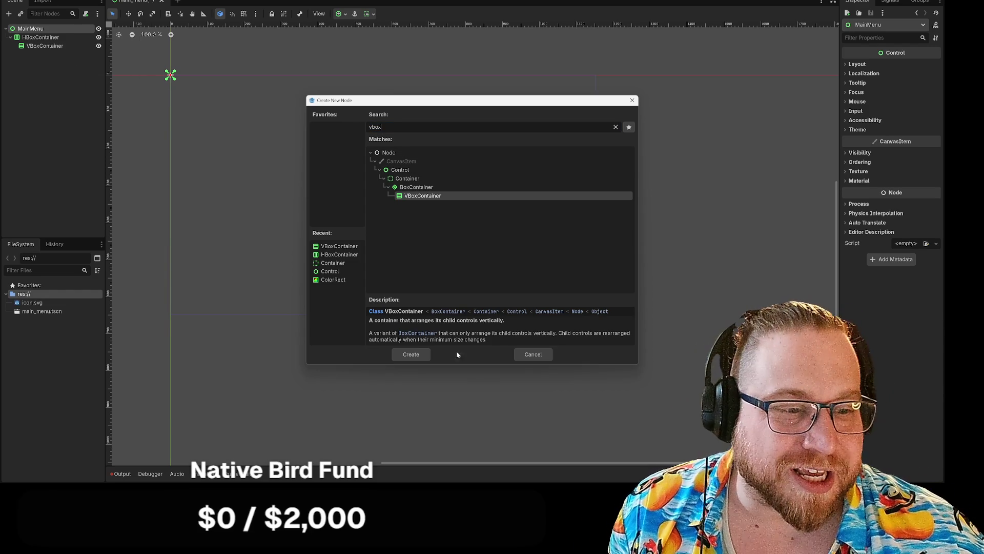
{"action": "left_click", "coordinate": [418, 355]}
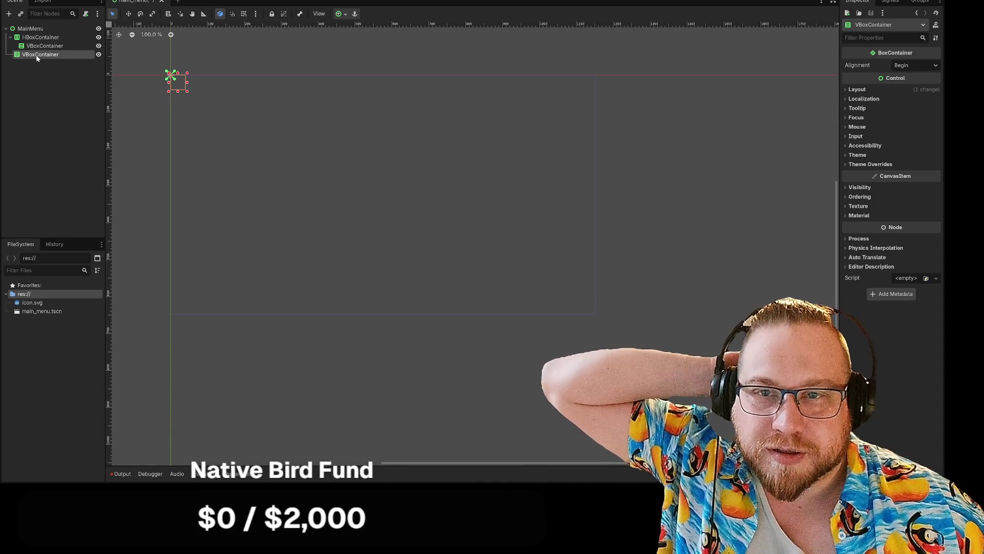
{"action": "key", "text": "Delete"}
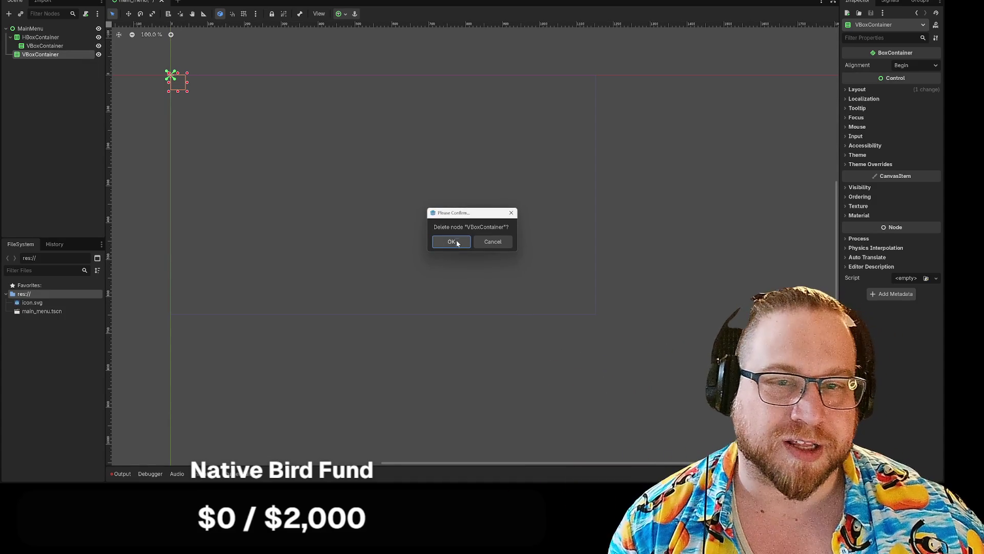
{"action": "left_click", "coordinate": [452, 241]}
{"action": "left_click", "coordinate": [41, 38]}
{"action": "left_click", "coordinate": [40, 49]}
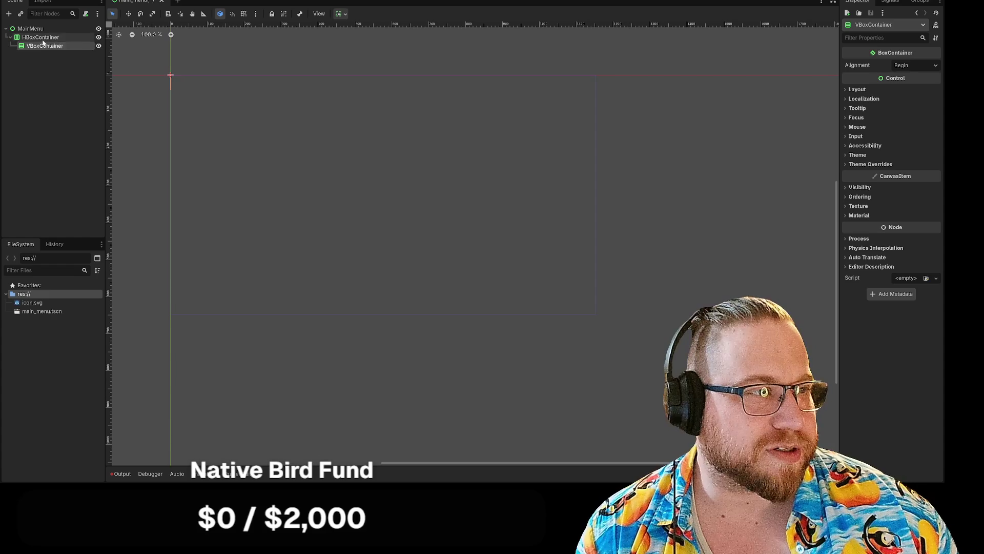
{"action": "left_click", "coordinate": [43, 40]}
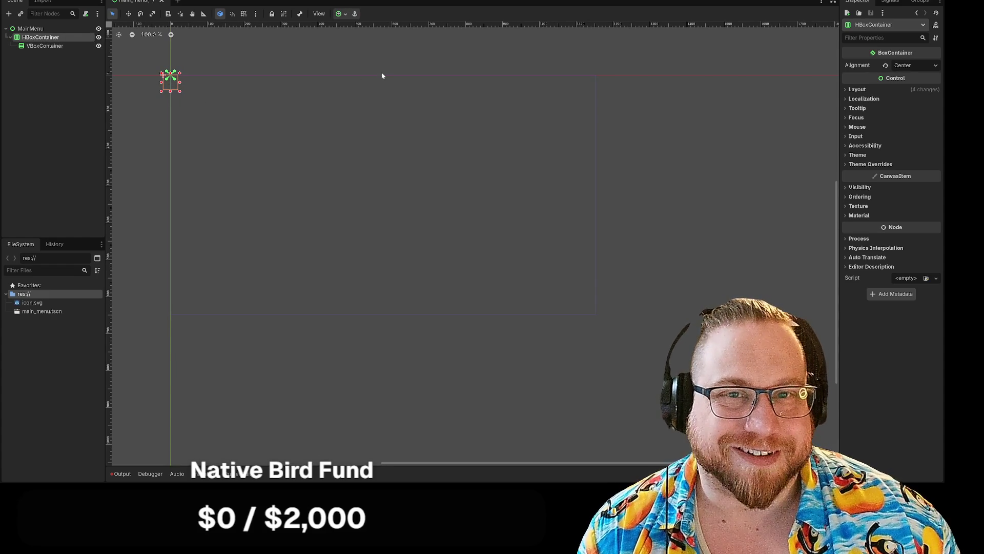
Add a ColorRect as a child of the VBoxContainer
{"action": "right_click", "coordinate": [43, 47]}
{"action": "left_click", "coordinate": [72, 60]}
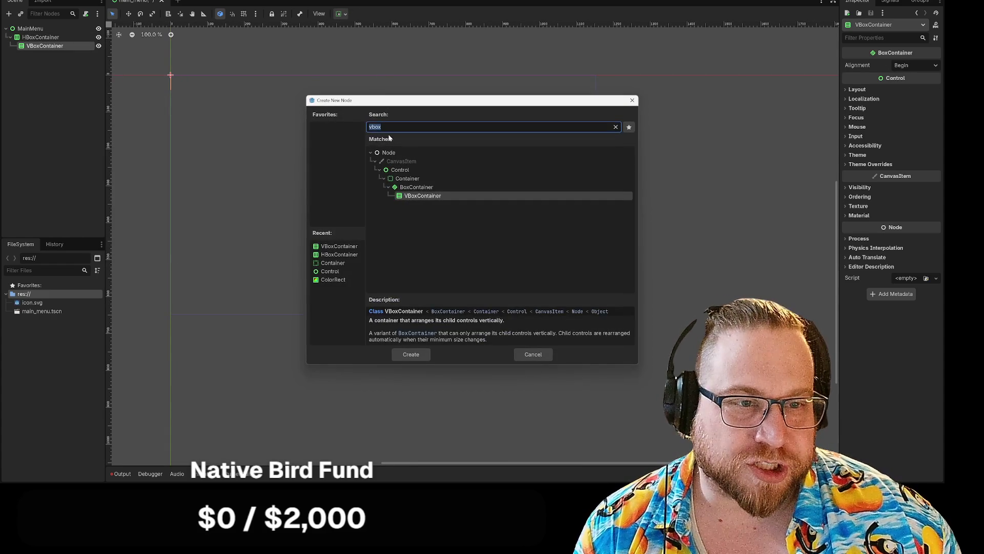
{"action": "double_click", "coordinate": [329, 279]}
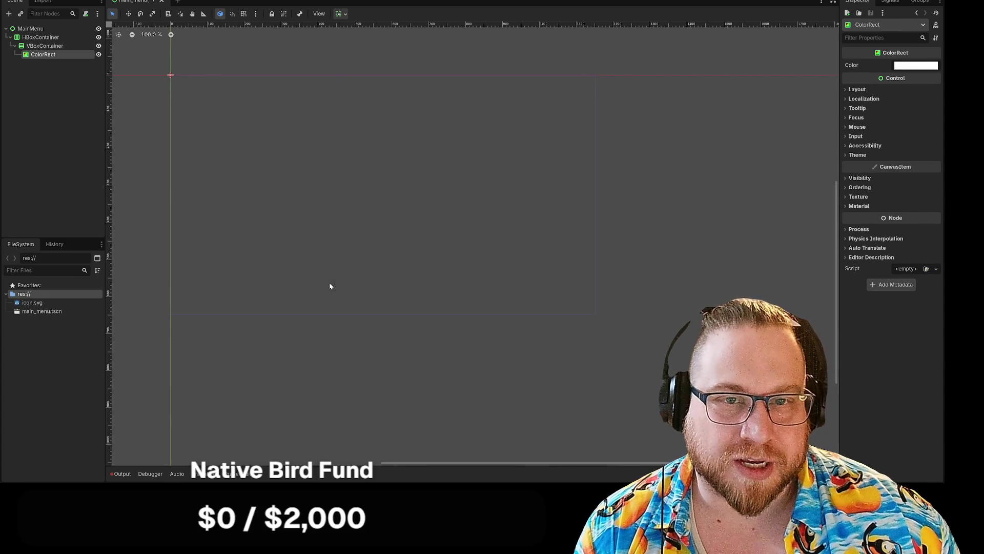
Give the ColorRect a custom minimum size of 100 × 100
{"action": "left_click", "coordinate": [859, 90]}
{"action": "left_click", "coordinate": [907, 135]}
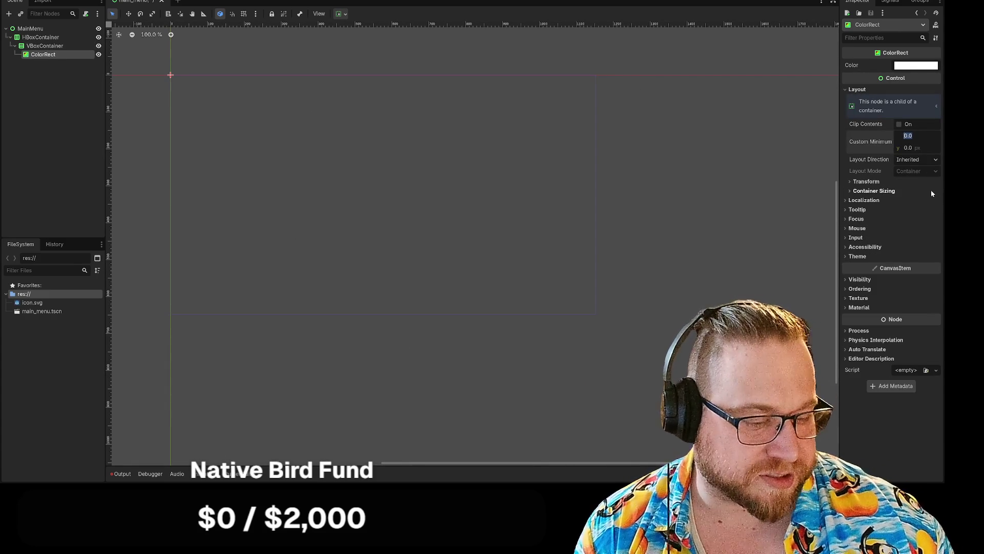
{"action": "type", "text": "100"}
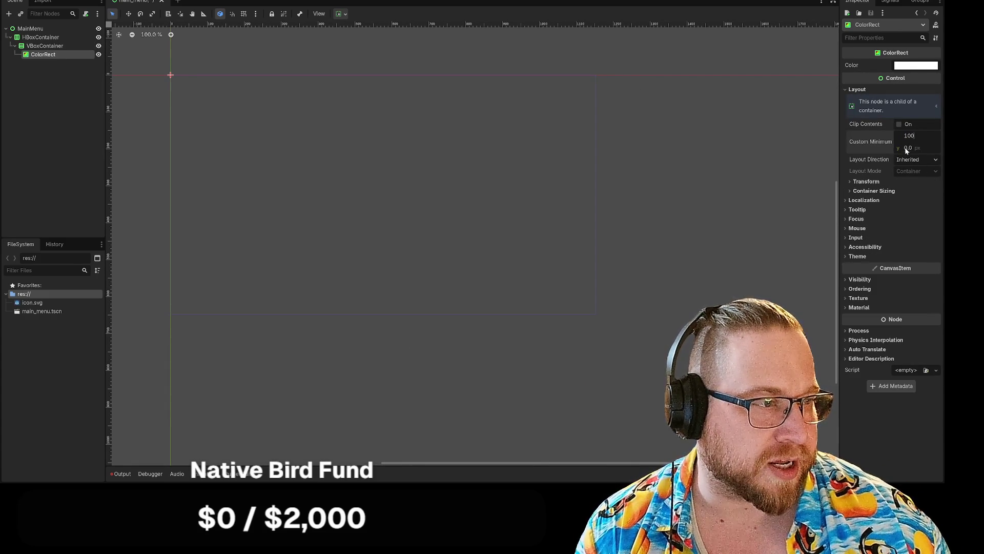
{"action": "left_click", "coordinate": [907, 149]}
{"action": "type", "text": "100"}
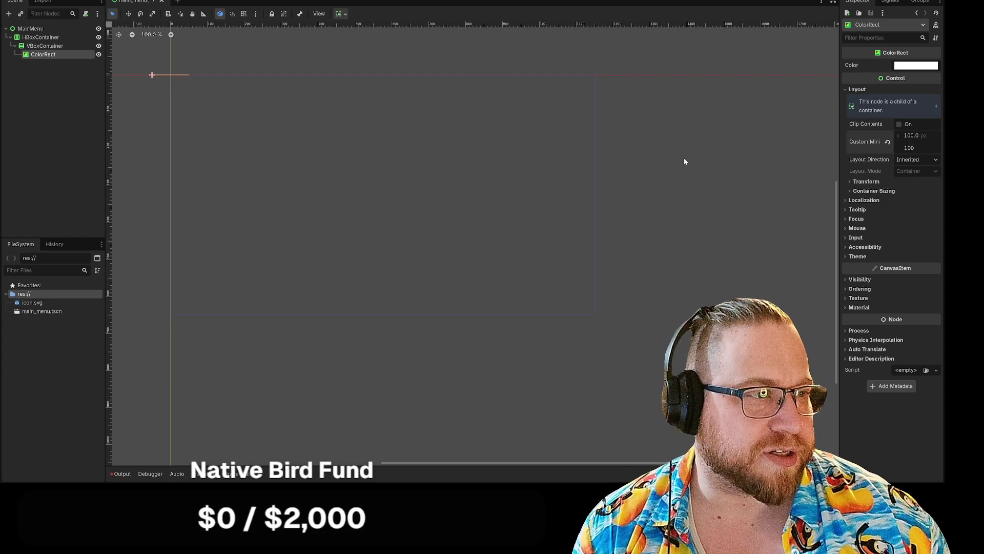
{"action": "left_click", "coordinate": [727, 193]}
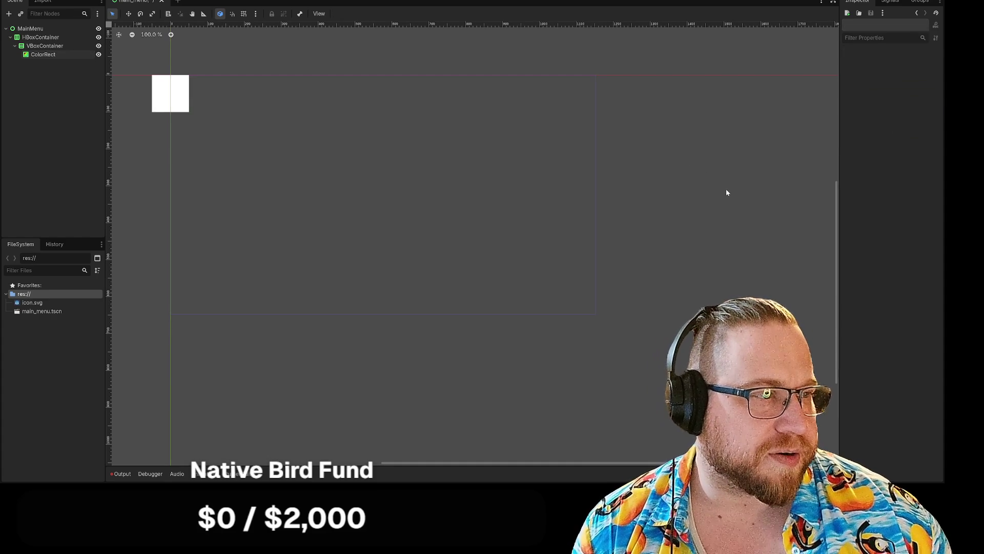
{"action": "left_click", "coordinate": [45, 46]}
{"action": "left_click", "coordinate": [915, 65]}
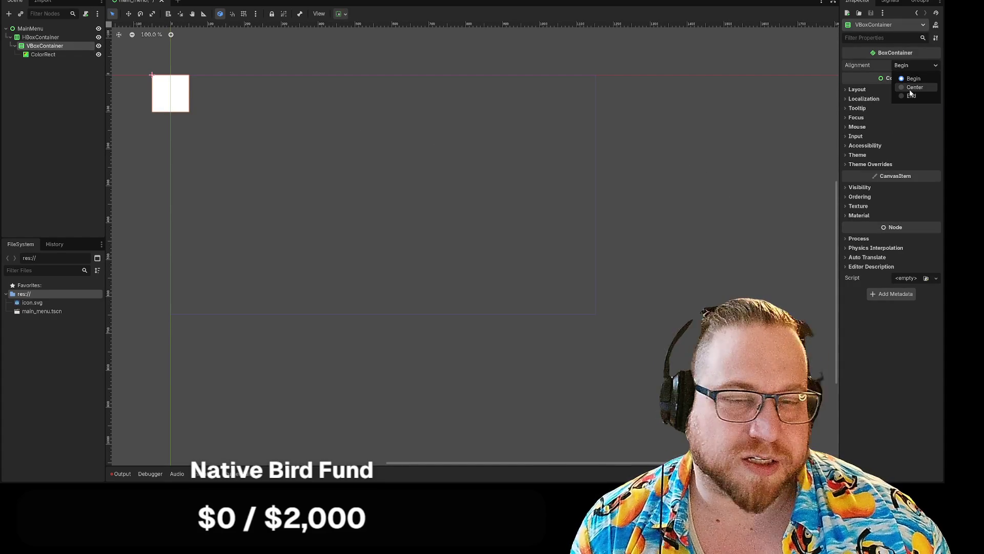
Center the VBoxContainer's alignment and select the HBoxContainer, keeping its name
{"action": "left_click", "coordinate": [910, 88]}
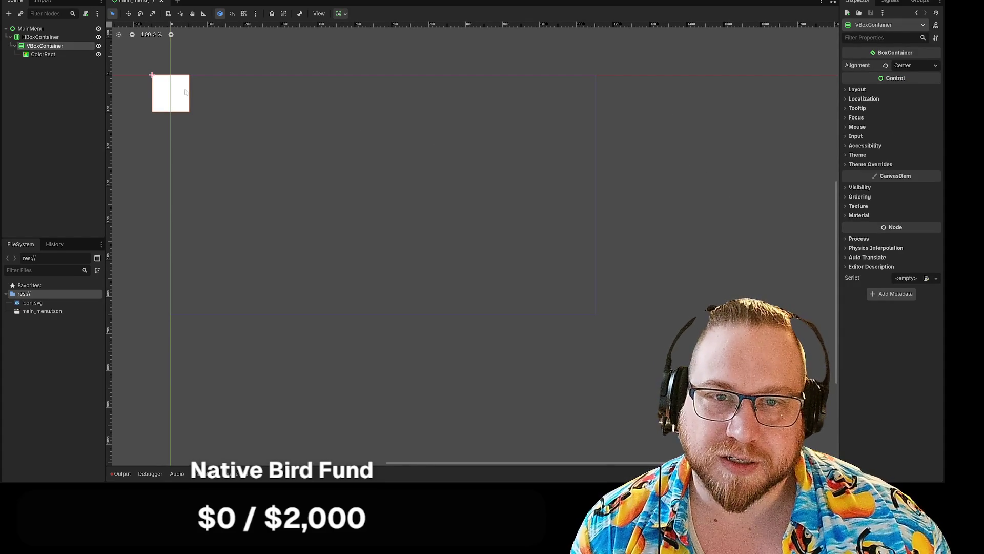
{"action": "left_click", "coordinate": [50, 37]}
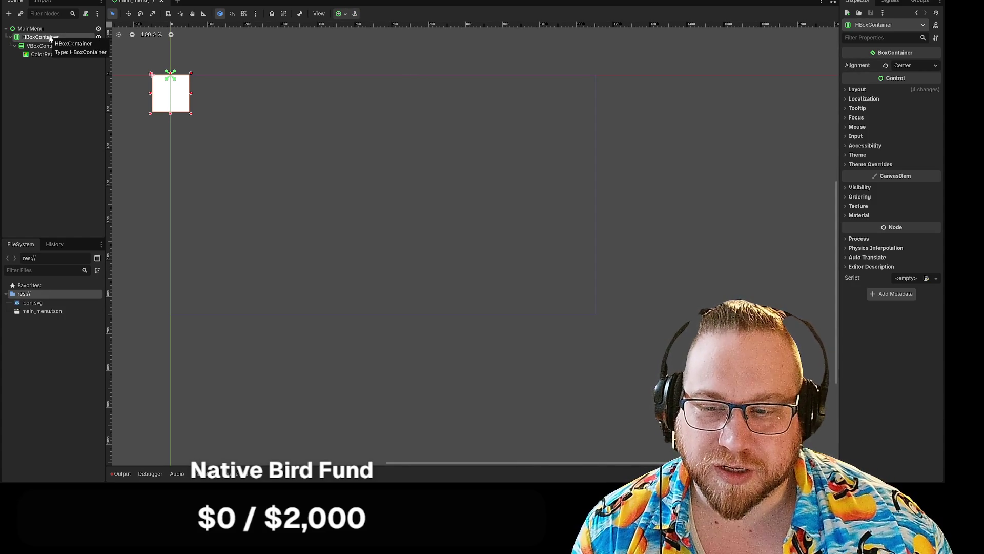
{"action": "double_click", "coordinate": [39, 38]}
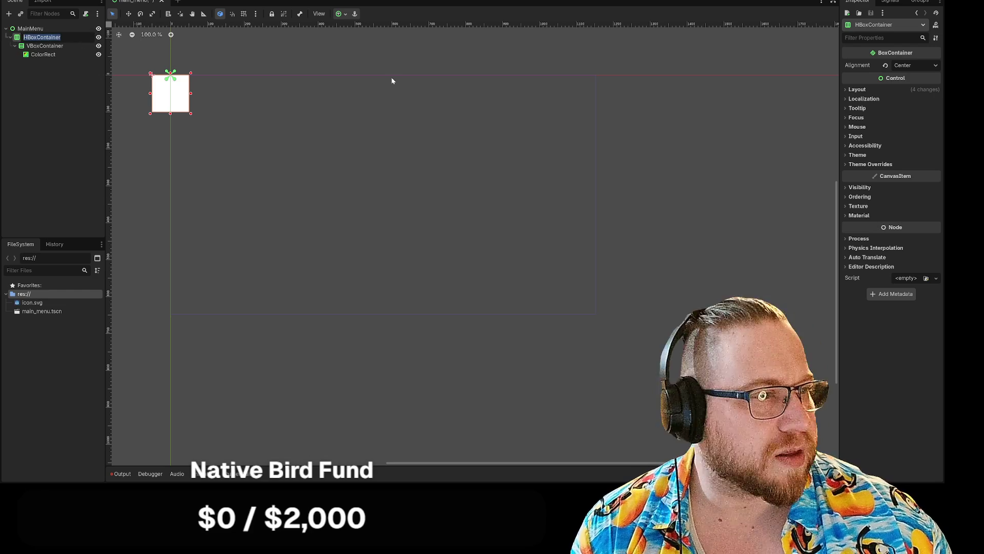
{"action": "key", "text": "Return"}
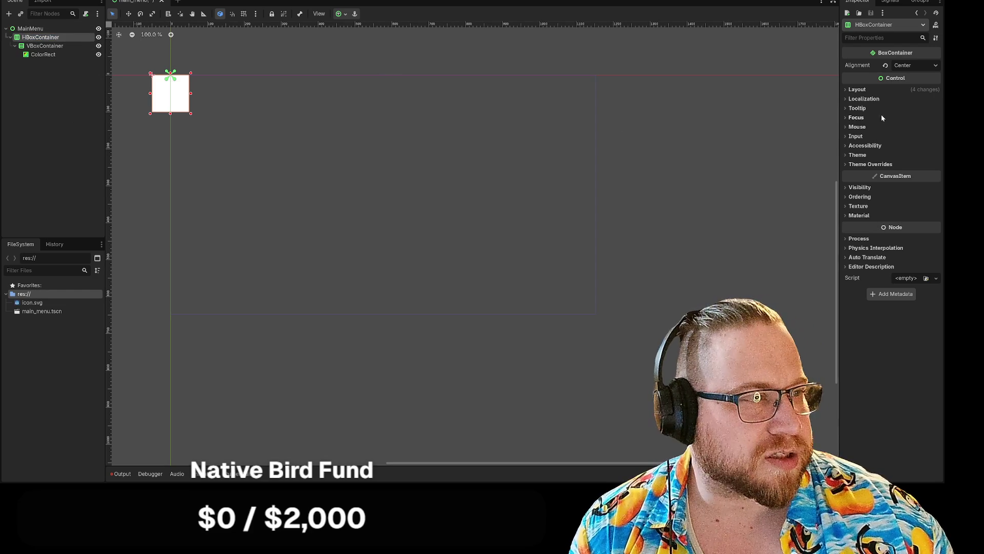
Apply the Full Rect anchor preset to the HBoxContainer
{"action": "left_click", "coordinate": [347, 15]}
{"action": "left_click", "coordinate": [384, 74]}
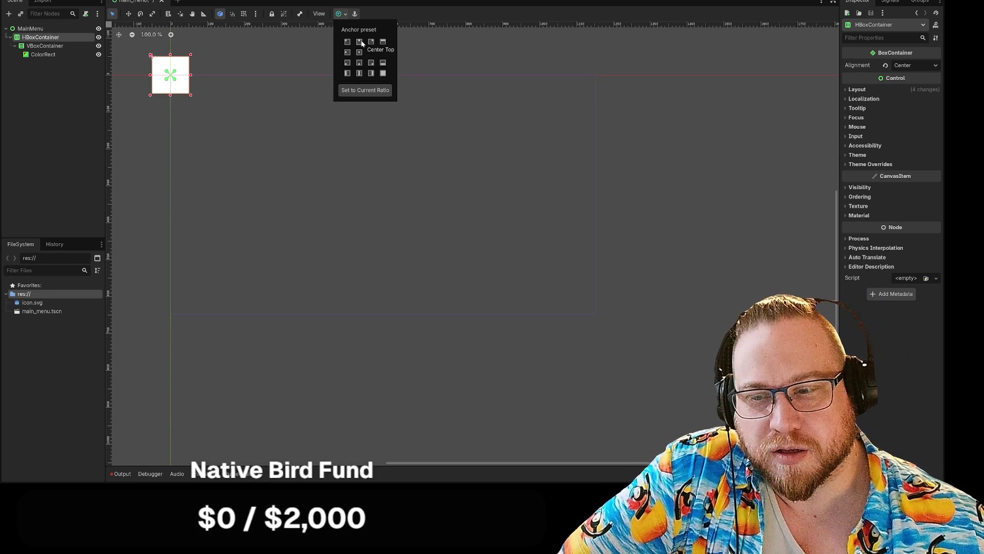
{"action": "left_click", "coordinate": [360, 42]}
{"action": "left_click", "coordinate": [30, 30]}
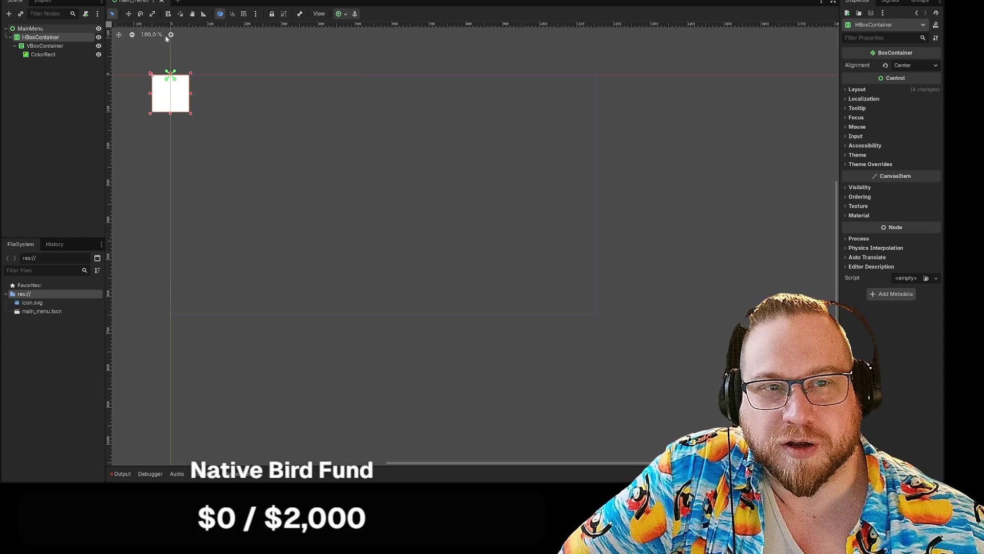
{"action": "left_click", "coordinate": [341, 14]}
{"action": "left_click", "coordinate": [384, 74]}
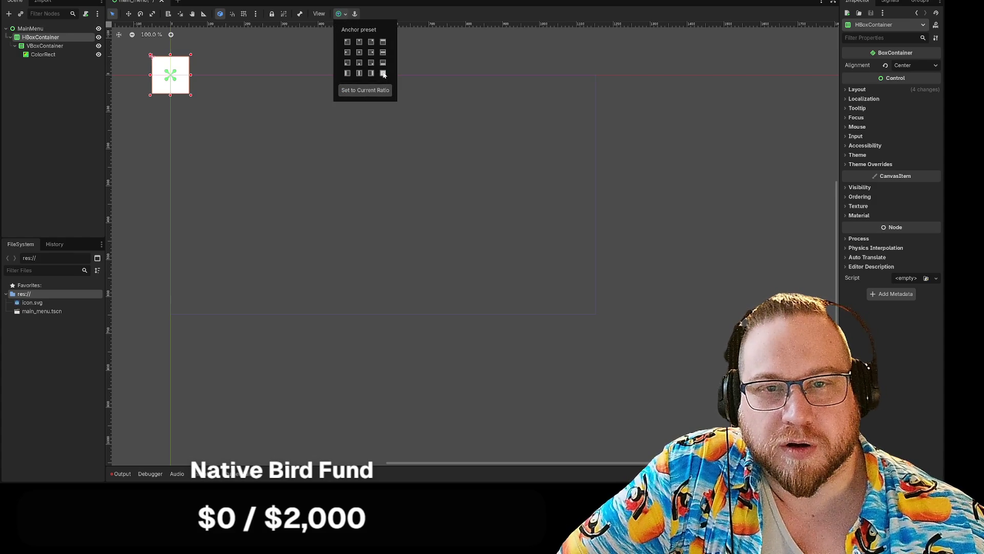
{"action": "left_click", "coordinate": [36, 29]}
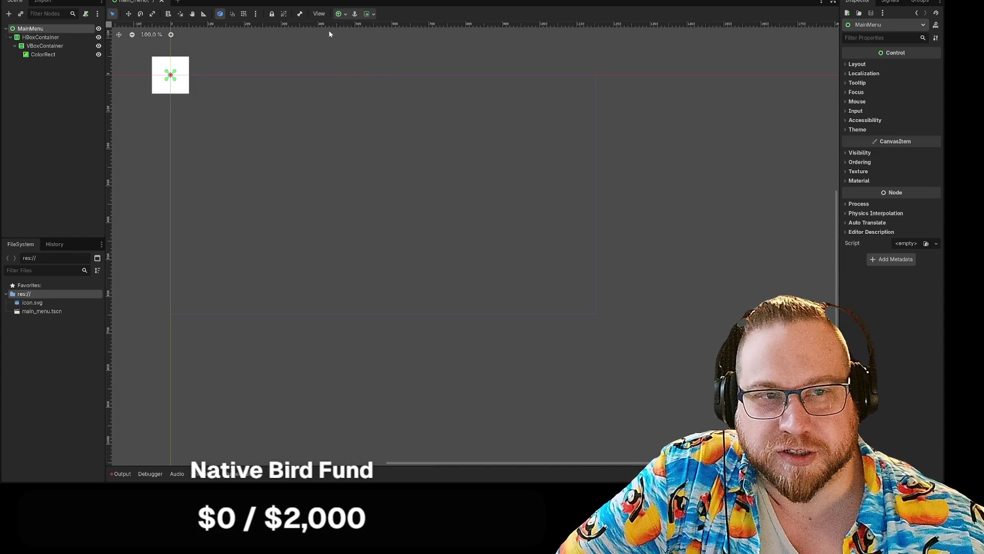
Set MainMenu's horizontal container sizing to Center
{"action": "left_click", "coordinate": [370, 14]}
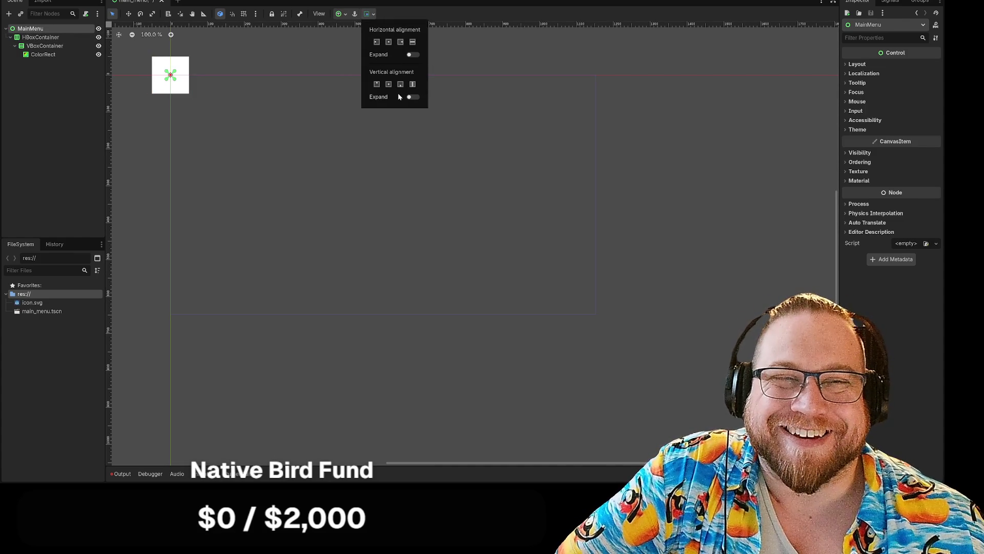
{"action": "left_click", "coordinate": [388, 45]}
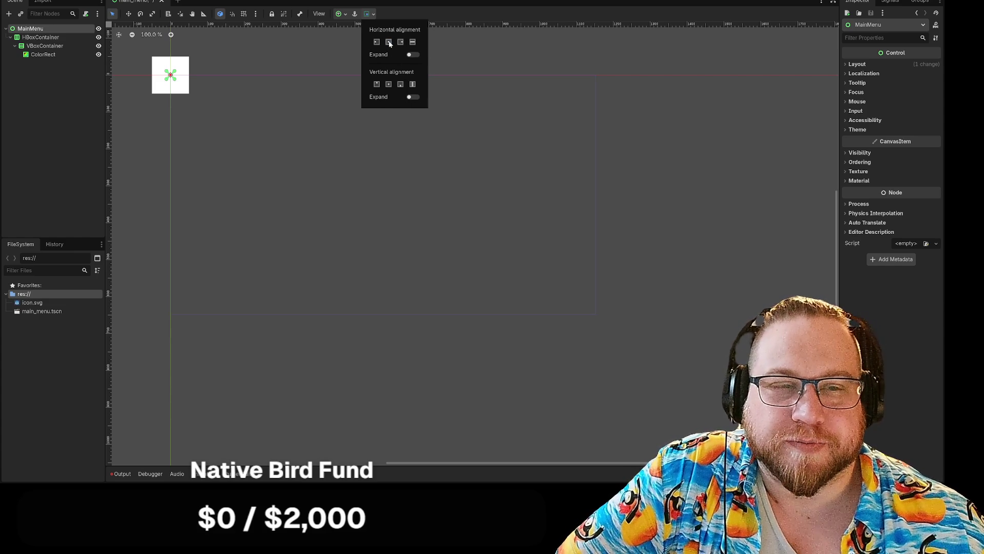
{"action": "left_click", "coordinate": [512, 50]}
Anchor MainMenu to Center Top so the white square moves to the top centre
{"action": "left_click", "coordinate": [341, 14]}
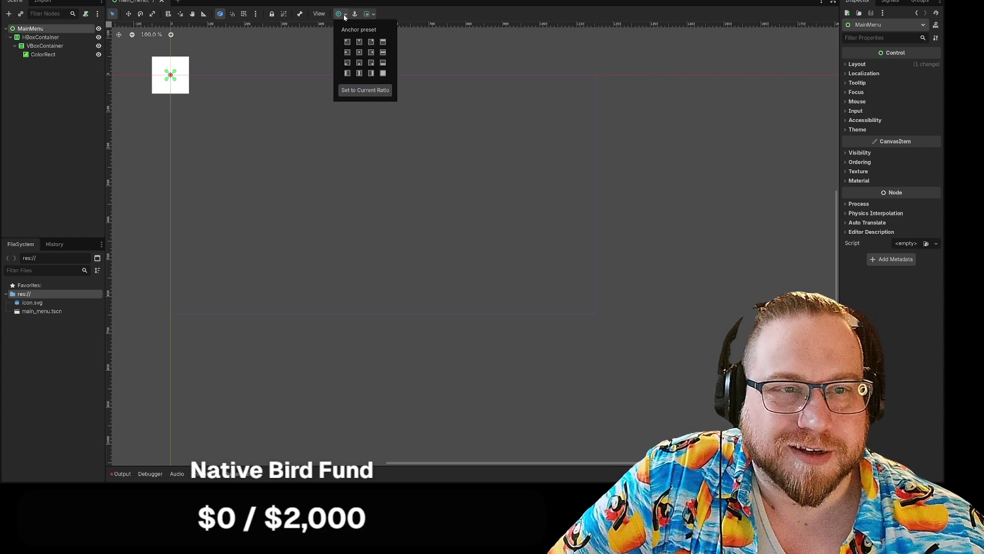
{"action": "left_click", "coordinate": [360, 41]}
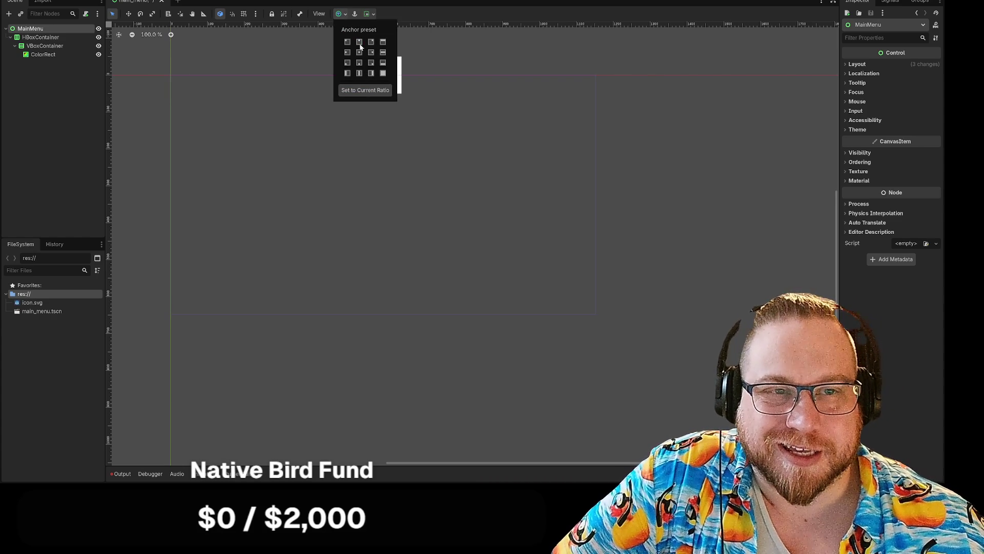
{"action": "left_click", "coordinate": [439, 53]}
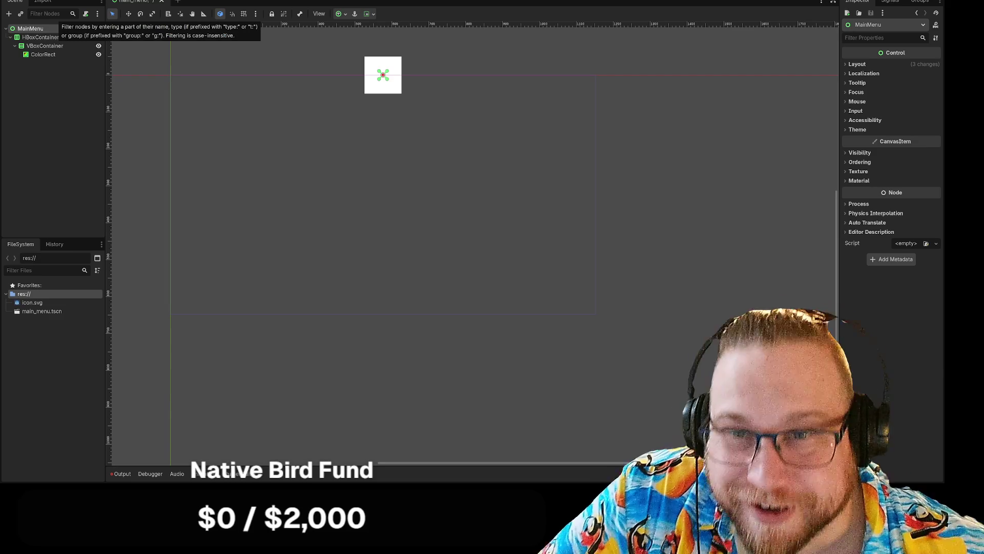
{"action": "left_click", "coordinate": [40, 37]}
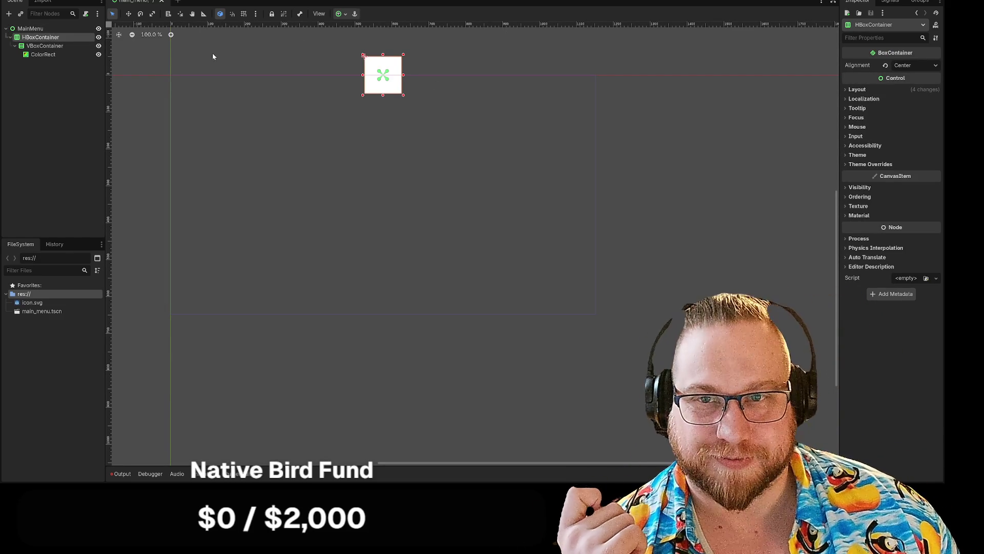
Anchor the HBoxContainer to Center Top, keeping the white square at the top centre
{"action": "left_click", "coordinate": [342, 14]}
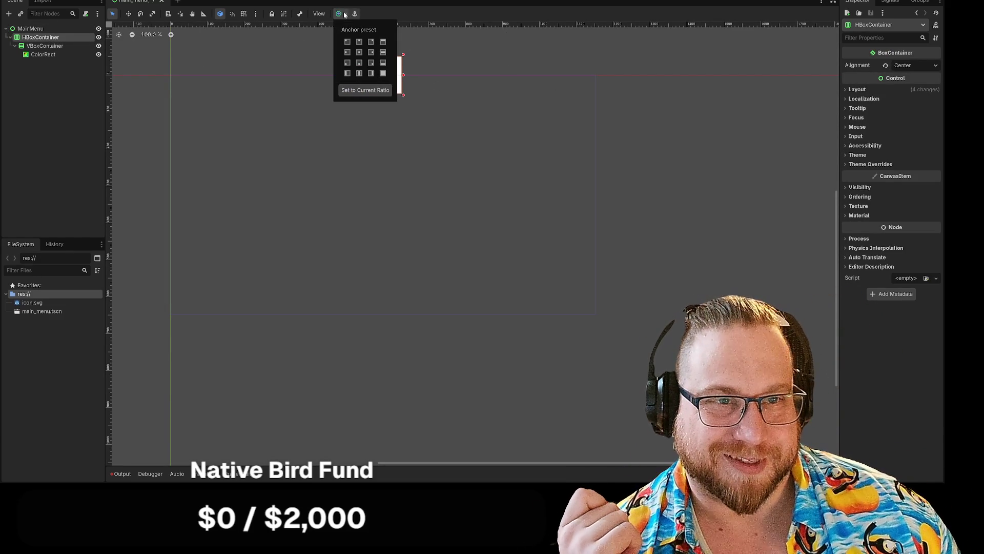
{"action": "left_click", "coordinate": [359, 44]}
{"action": "left_click", "coordinate": [53, 48]}
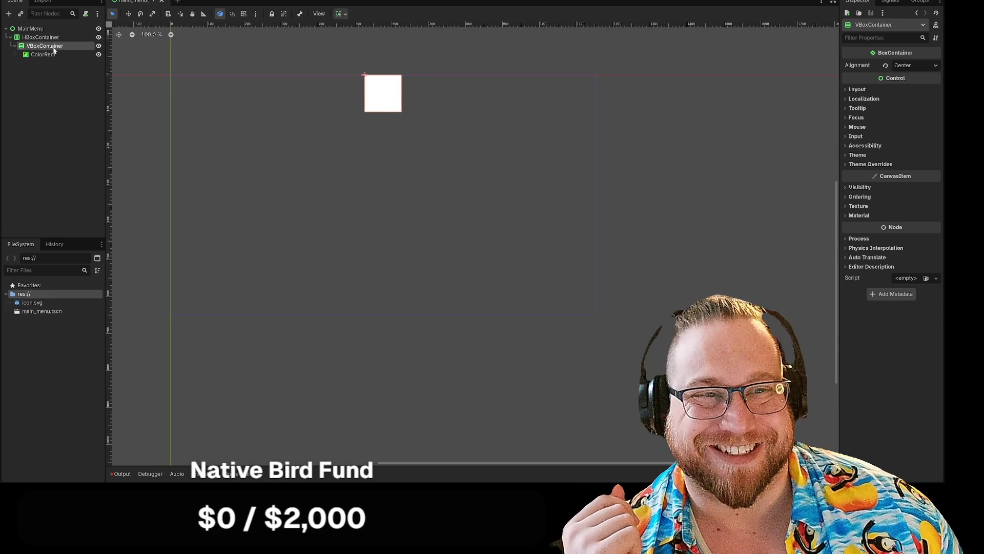
Apply a vertical alignment option to the VBoxContainer from the toolbar popup
{"action": "left_click", "coordinate": [341, 14]}
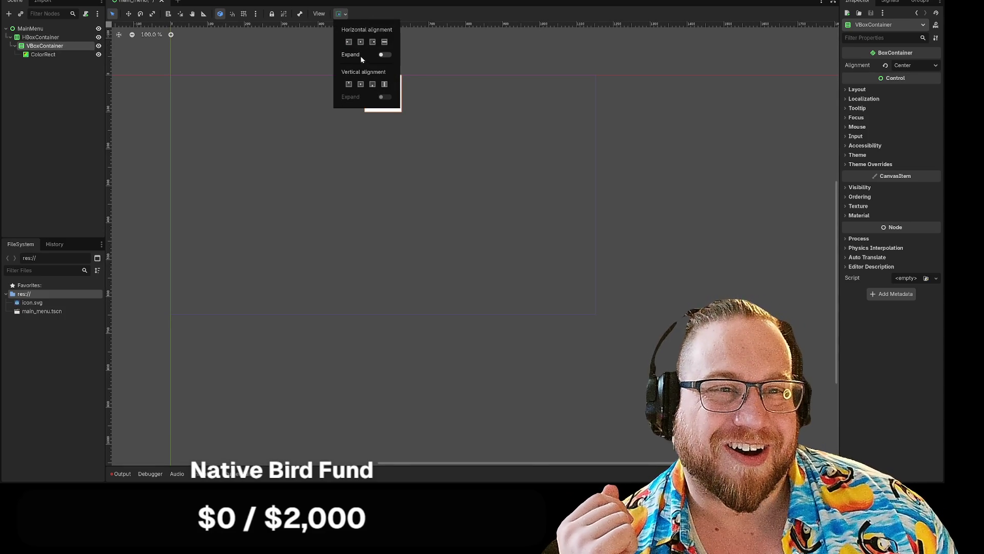
{"action": "left_click", "coordinate": [476, 21]}
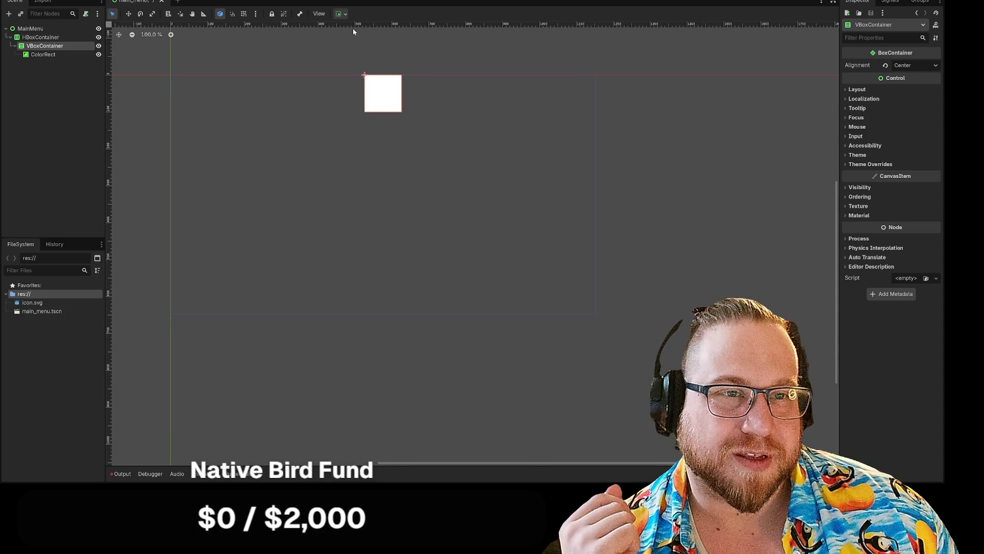
{"action": "left_click", "coordinate": [918, 66]}
{"action": "left_click", "coordinate": [412, 9]}
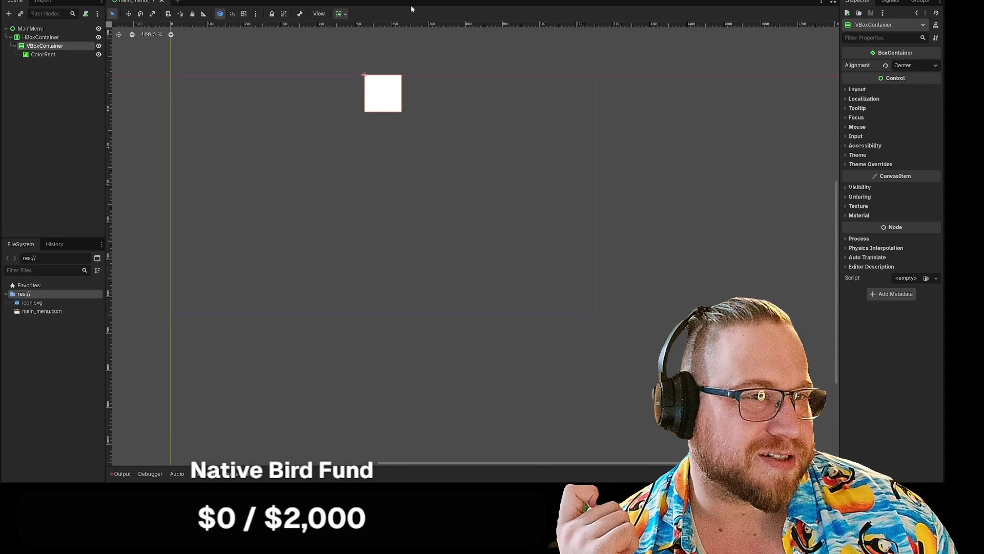
{"action": "left_click", "coordinate": [341, 15]}
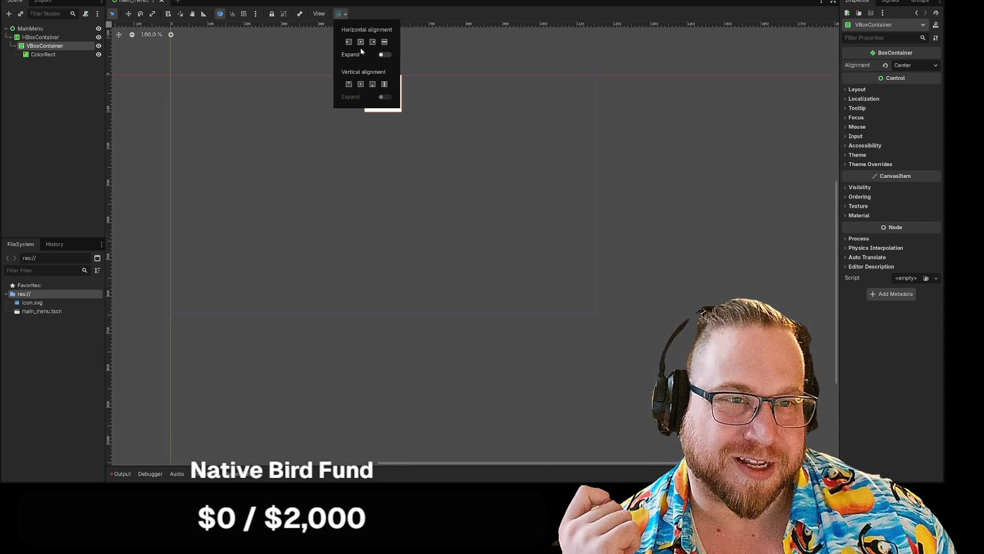
{"action": "left_click", "coordinate": [360, 85]}
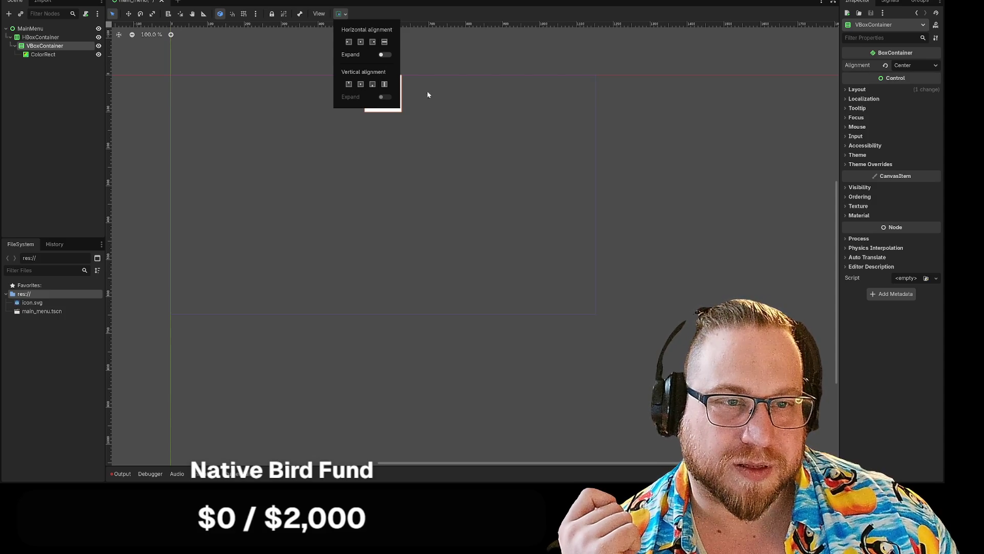
{"action": "left_click", "coordinate": [492, 59]}
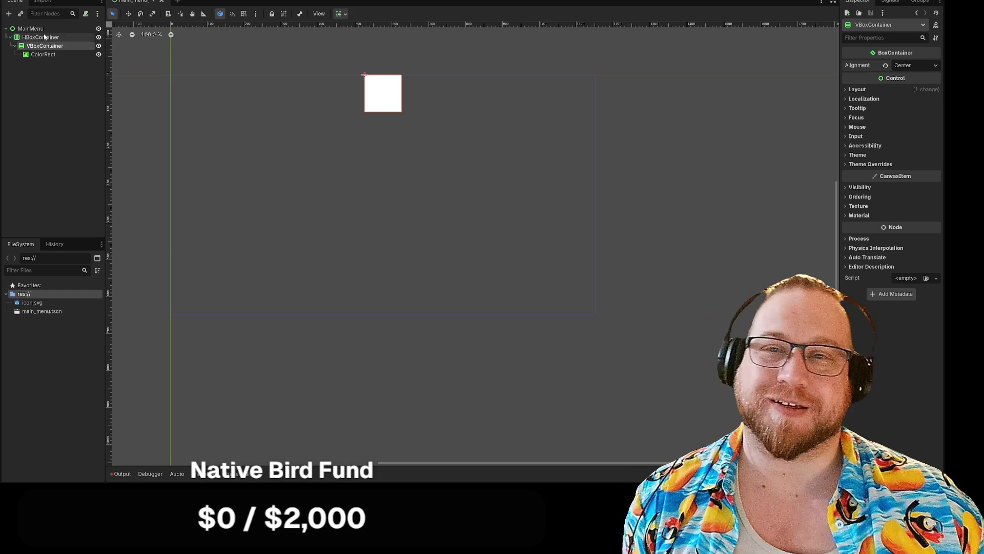
Save the main menu scene and open an enlarged Project Settings window
{"action": "right_click", "coordinate": [135, 5]}
{"action": "left_click", "coordinate": [144, 23]}
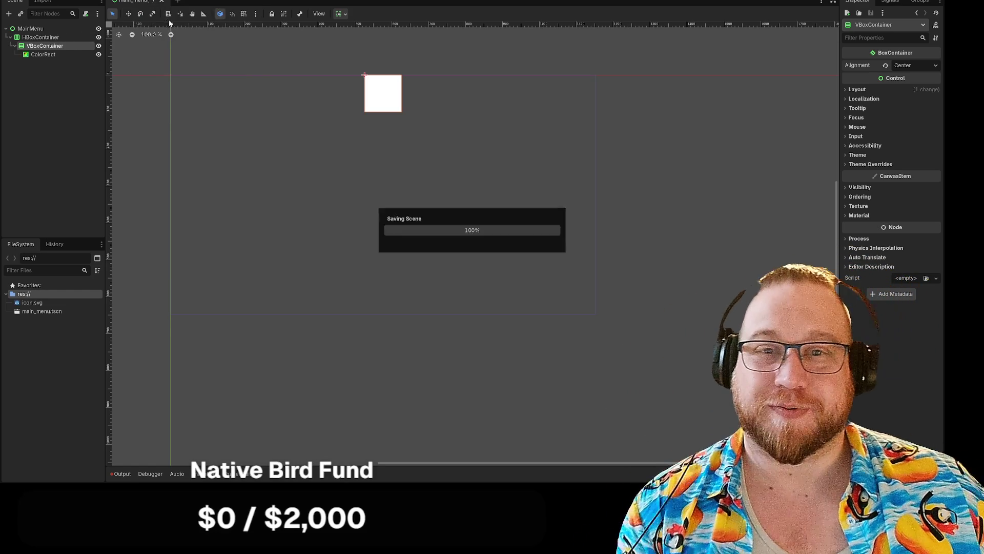
{"action": "left_click", "coordinate": [33, 0]}
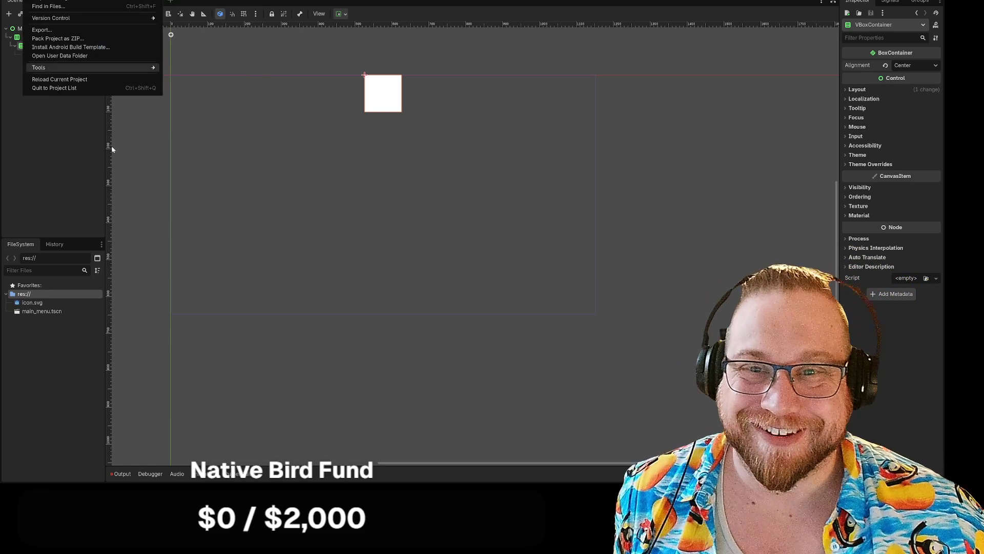
{"action": "left_click", "coordinate": [48, 0]}
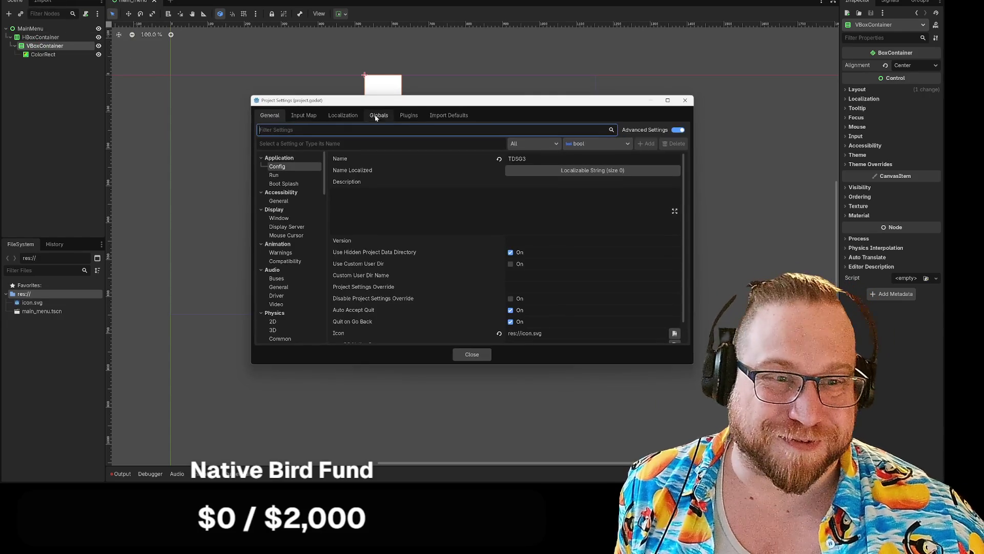
{"action": "left_click_drag", "start_coordinate": [386, 99], "coordinate": [248, 37]}
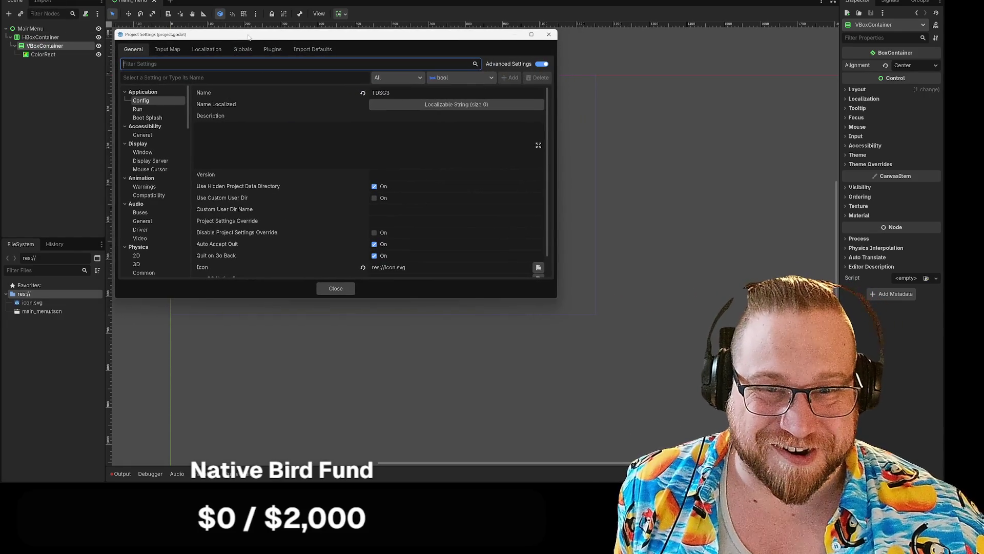
{"action": "left_click_drag", "start_coordinate": [555, 299], "coordinate": [638, 418]}
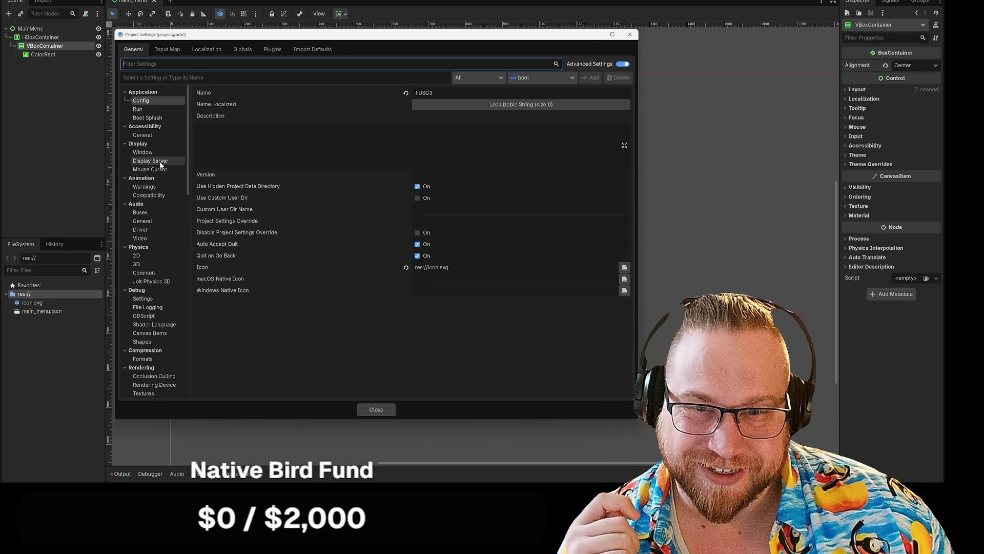
Navigate the Project Settings list to the Display > Window section
{"action": "scroll", "coordinate": [164, 162], "scroll_direction": "down", "scroll_amount": 3}
{"action": "scroll", "coordinate": [163, 162], "scroll_direction": "down", "scroll_amount": 2}
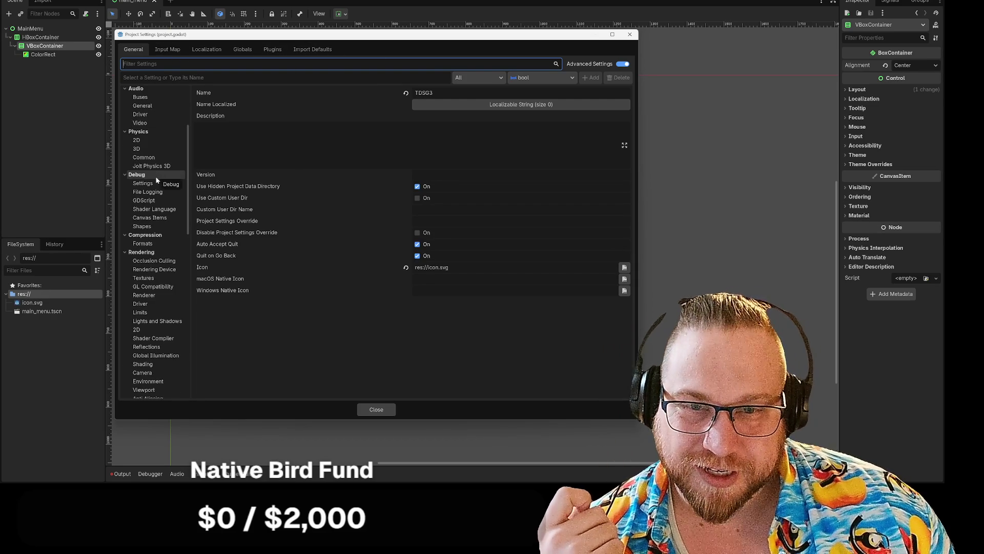
{"action": "scroll", "coordinate": [157, 177], "scroll_direction": "up", "scroll_amount": 5}
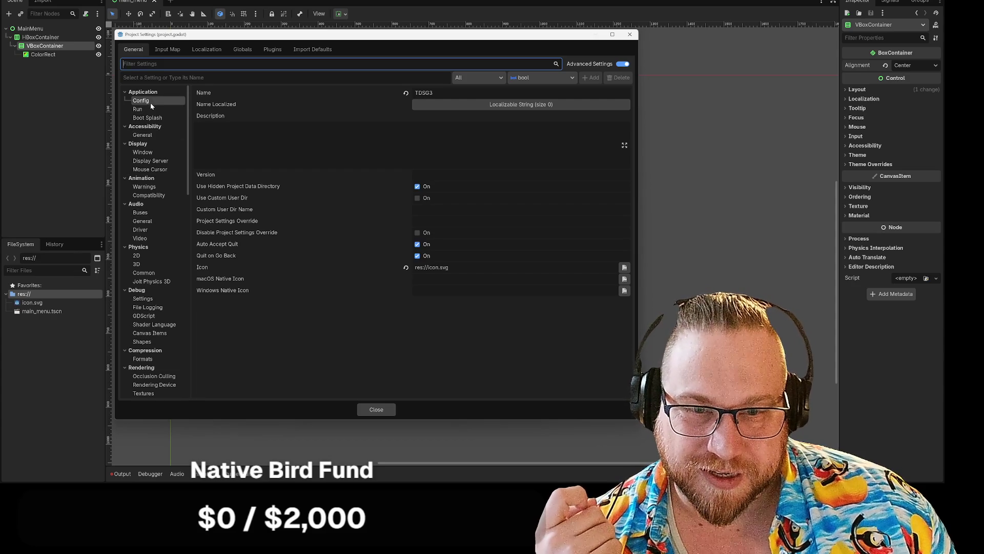
{"action": "scroll", "coordinate": [152, 154], "scroll_direction": "down", "scroll_amount": 12}
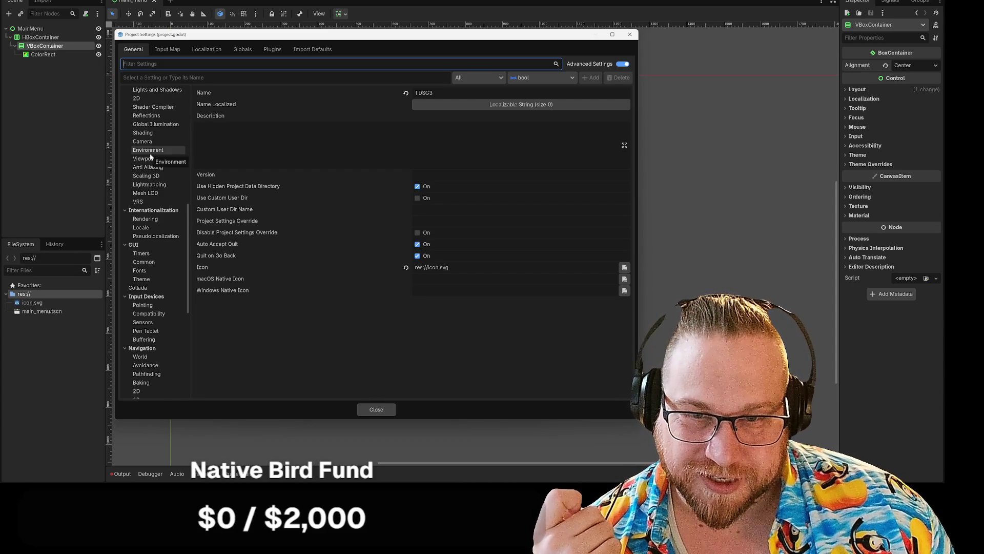
{"action": "scroll", "coordinate": [157, 205], "scroll_direction": "up", "scroll_amount": 6}
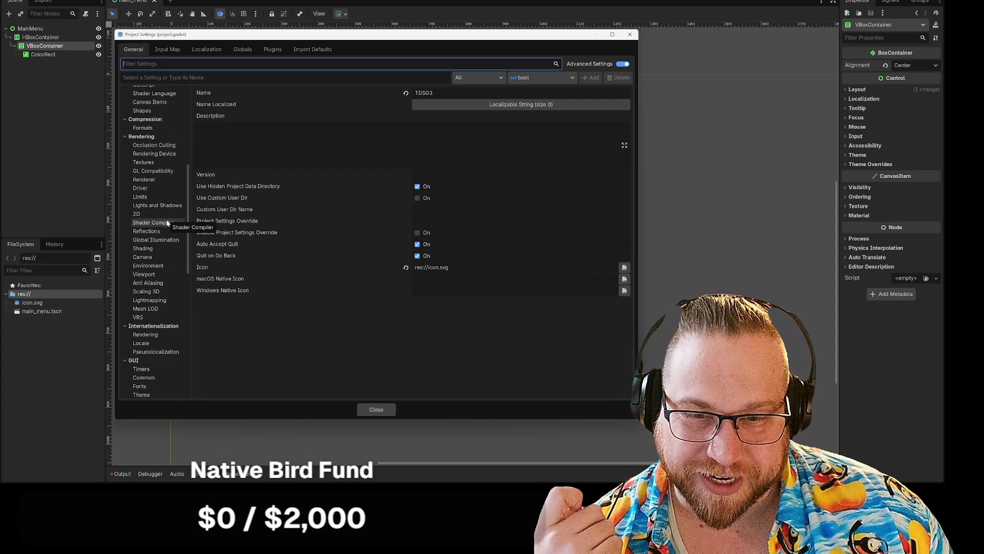
{"action": "scroll", "coordinate": [167, 223], "scroll_direction": "up", "scroll_amount": 4}
{"action": "scroll", "coordinate": [168, 223], "scroll_direction": "up", "scroll_amount": 4}
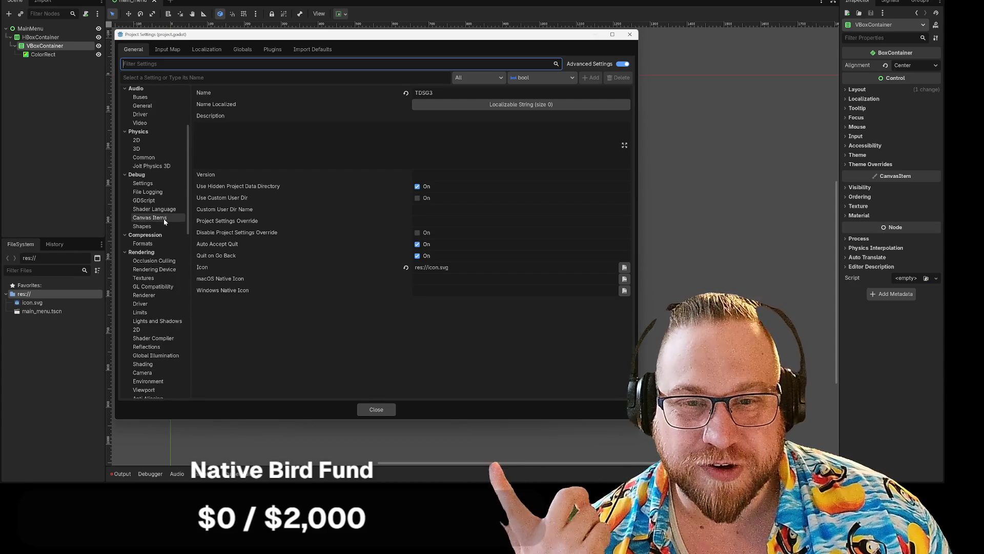
{"action": "scroll", "coordinate": [164, 217], "scroll_direction": "up", "scroll_amount": 4}
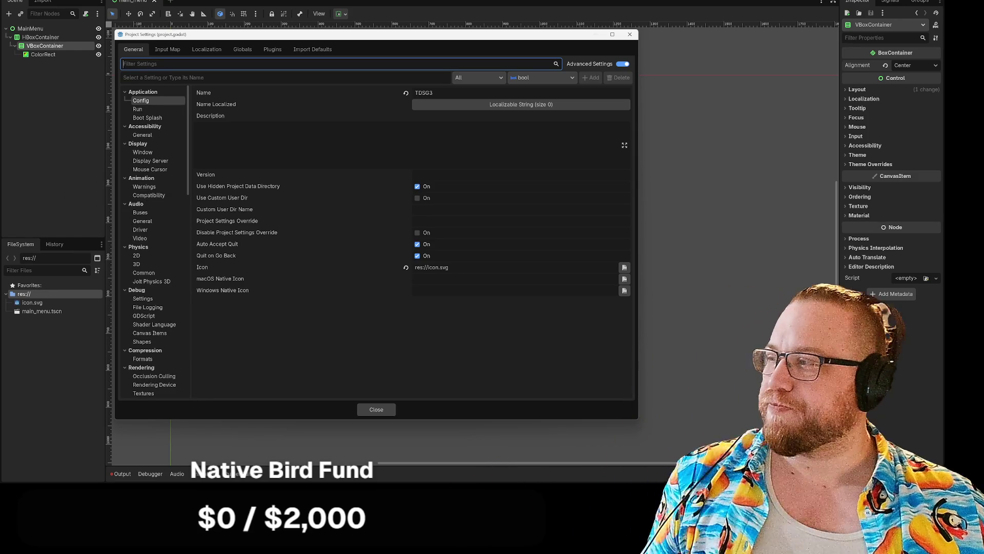
{"action": "left_click", "coordinate": [146, 135]}
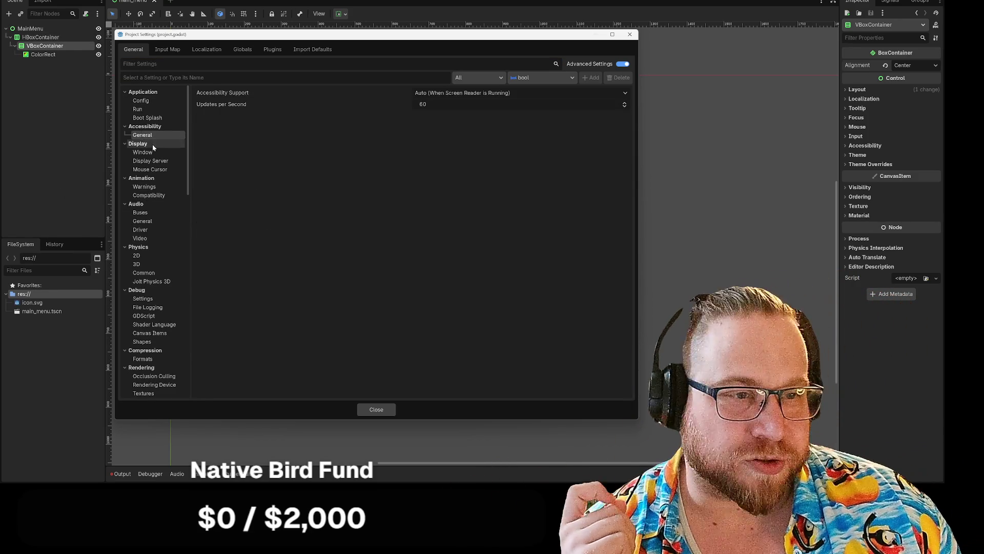
{"action": "left_click", "coordinate": [158, 155]}
Set the window viewport width and height to 1000, replacing 1152 × 648
{"action": "left_click_drag", "start_coordinate": [481, 104], "coordinate": [475, 104]}
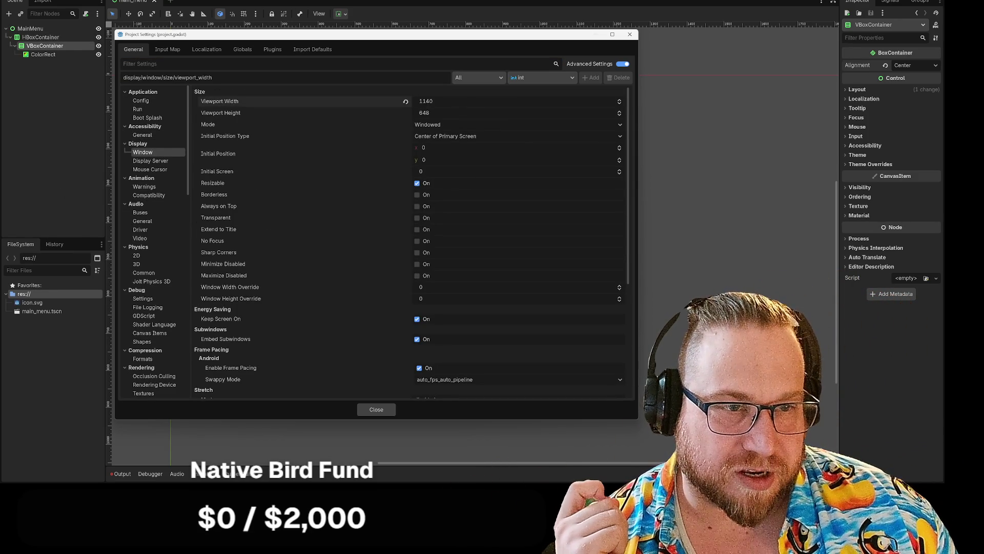
{"action": "left_click", "coordinate": [421, 102]}
{"action": "type", "text": "1000"}
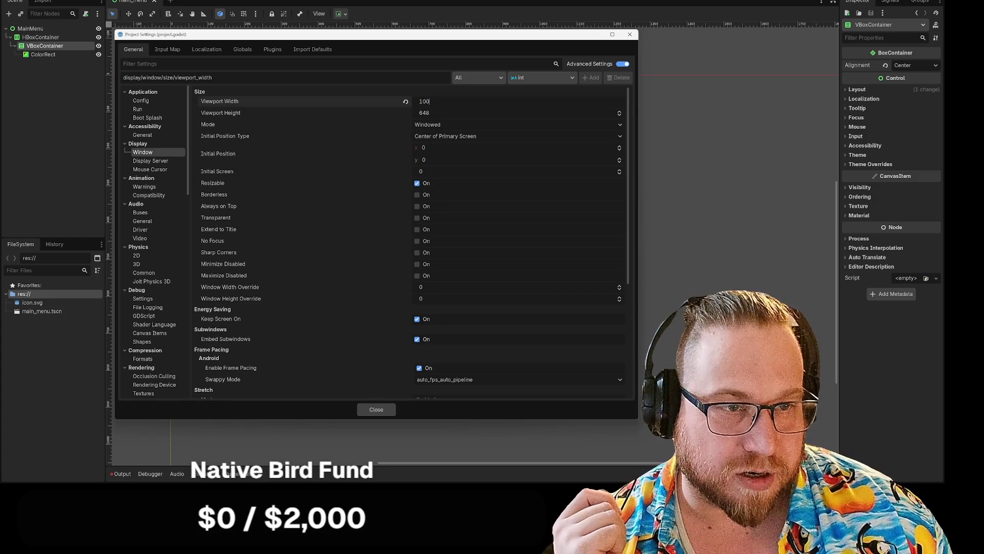
{"action": "key", "text": "Tab"}
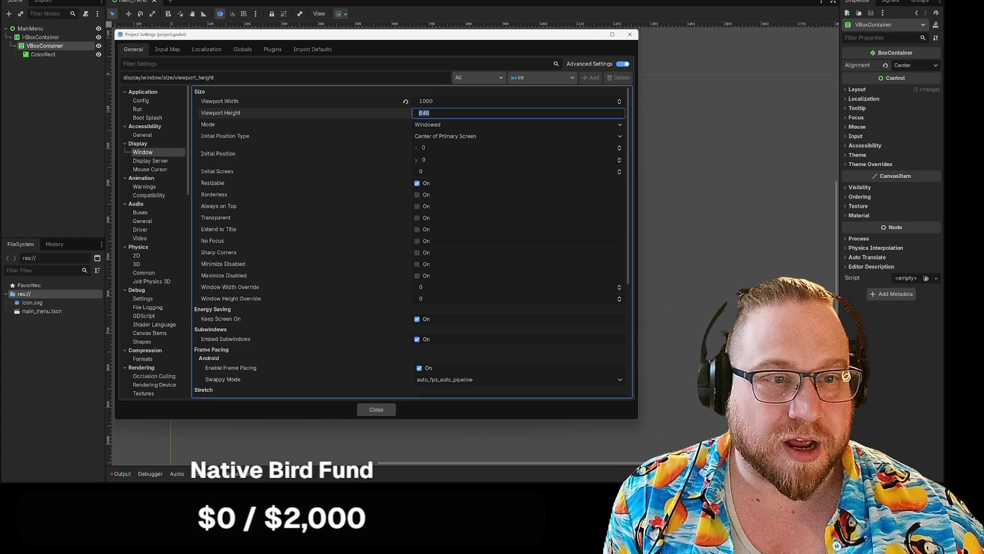
{"action": "type", "text": "1000"}
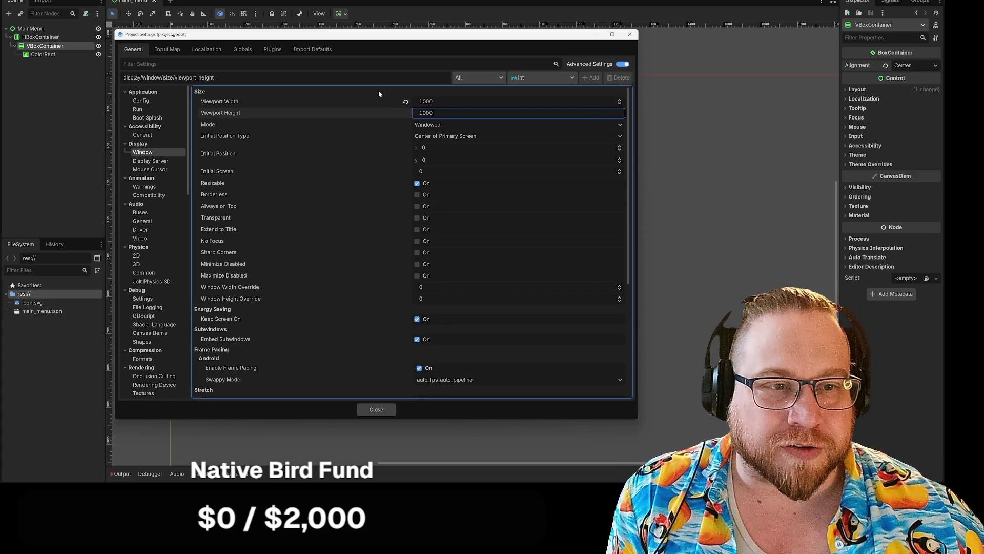
{"action": "key", "text": "Return"}
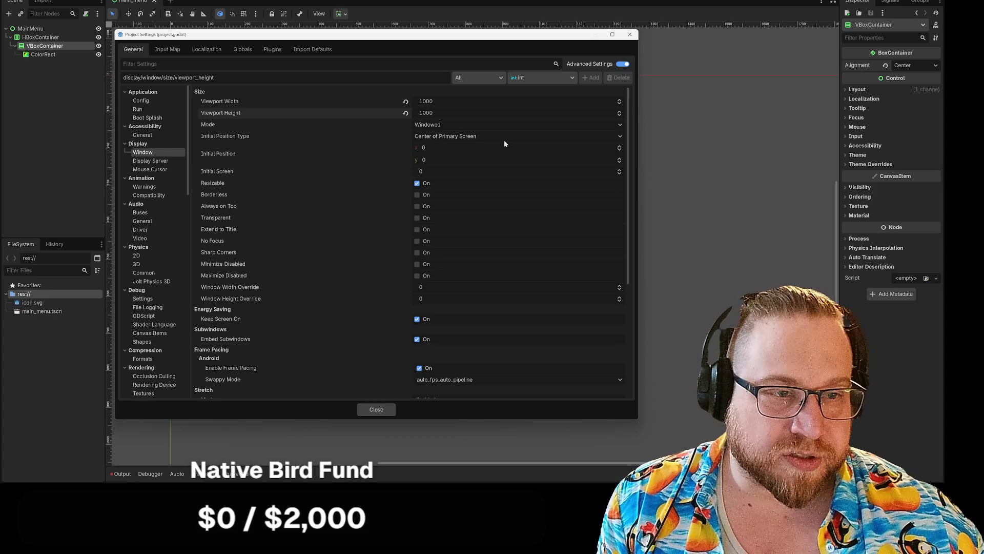
Close Project Settings, zoom out the 2D canvas slightly and select the ColorRect node
{"action": "left_click", "coordinate": [379, 409]}
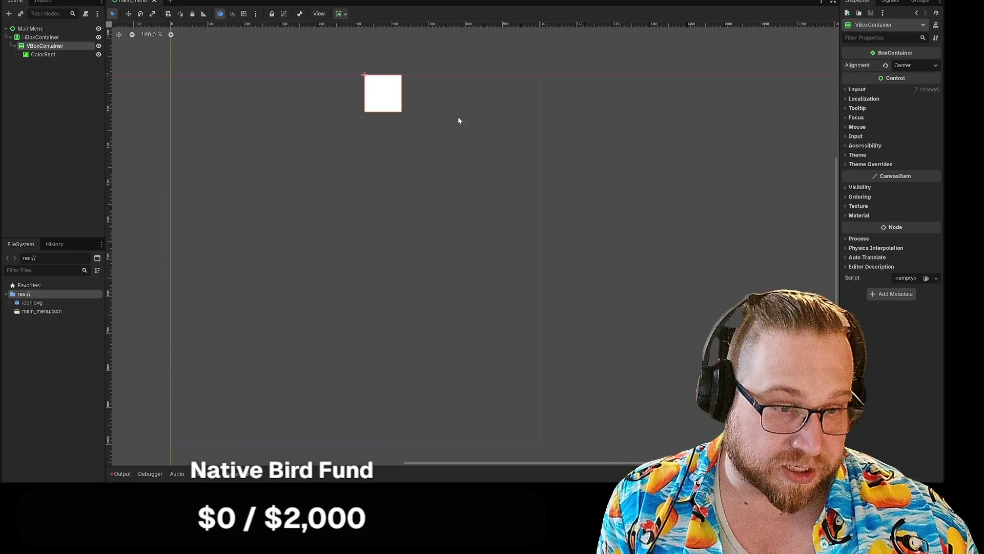
{"action": "scroll", "coordinate": [495, 311], "scroll_direction": "down", "scroll_amount": 1}
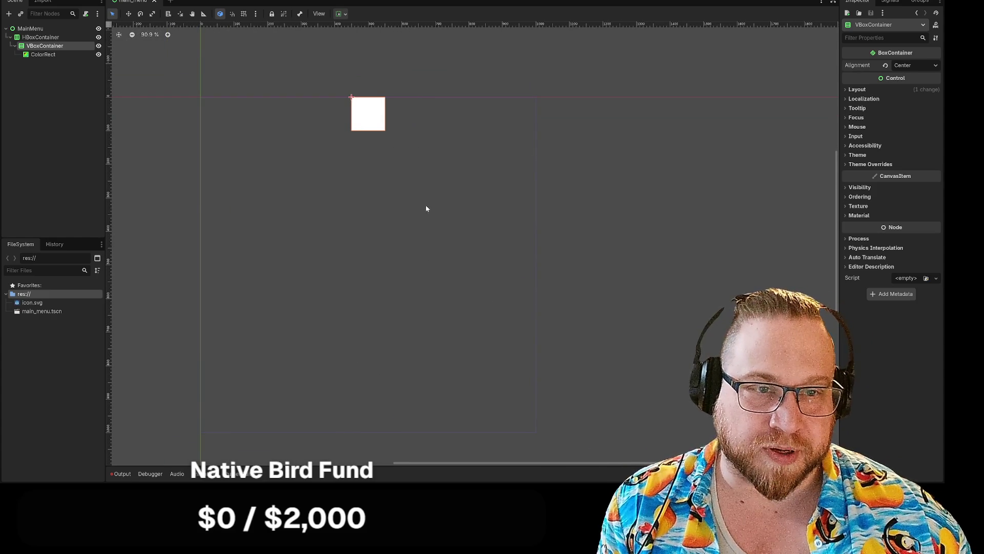
{"action": "left_click", "coordinate": [370, 112]}
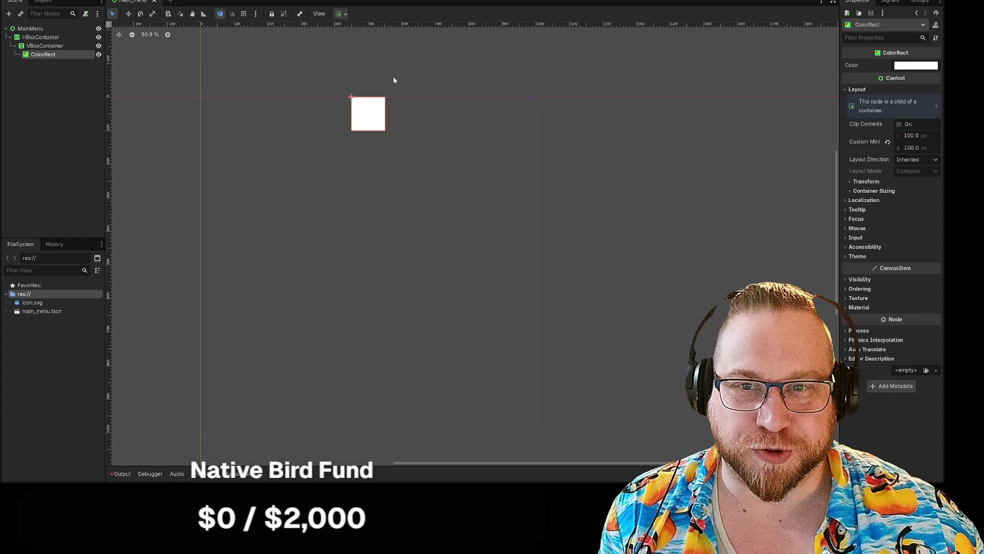
Deselect ColorRect by clicking empty space in the Scene dock
{"action": "left_click", "coordinate": [64, 93]}
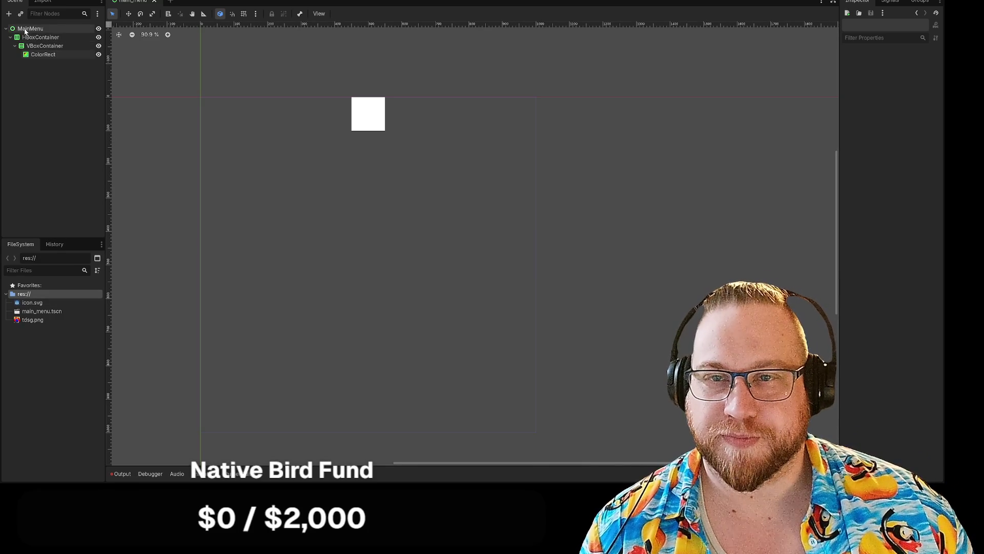
Add a Sprite2D child to MainMenu via a 'sprit' search and make it MainMenu's first child
{"action": "right_click", "coordinate": [26, 29]}
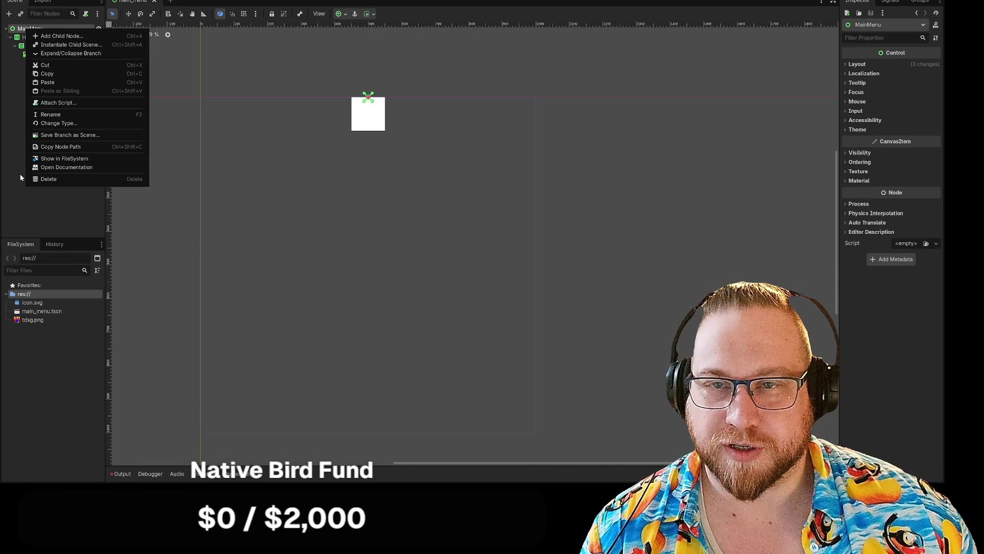
{"action": "left_click", "coordinate": [56, 36]}
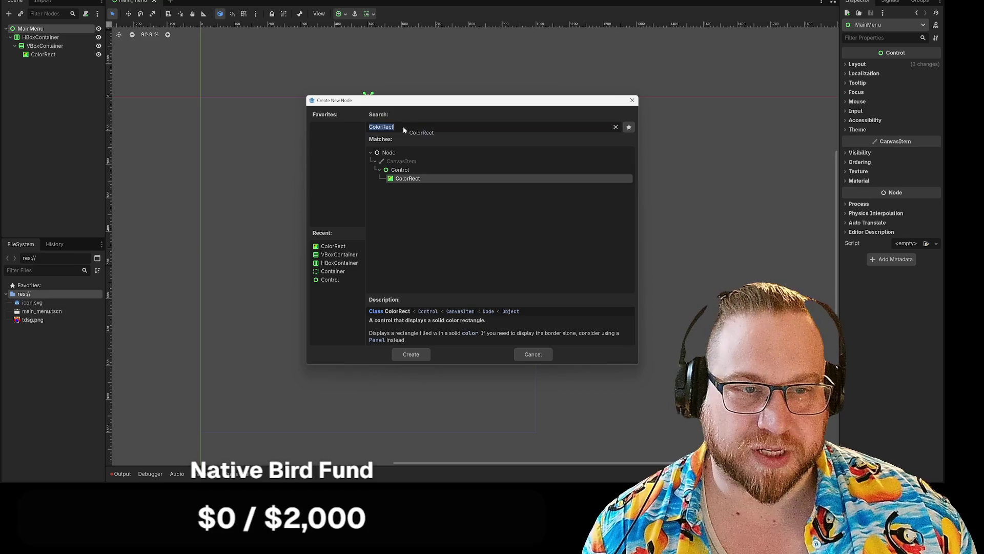
{"action": "left_click_drag", "start_coordinate": [403, 126], "coordinate": [339, 125]}
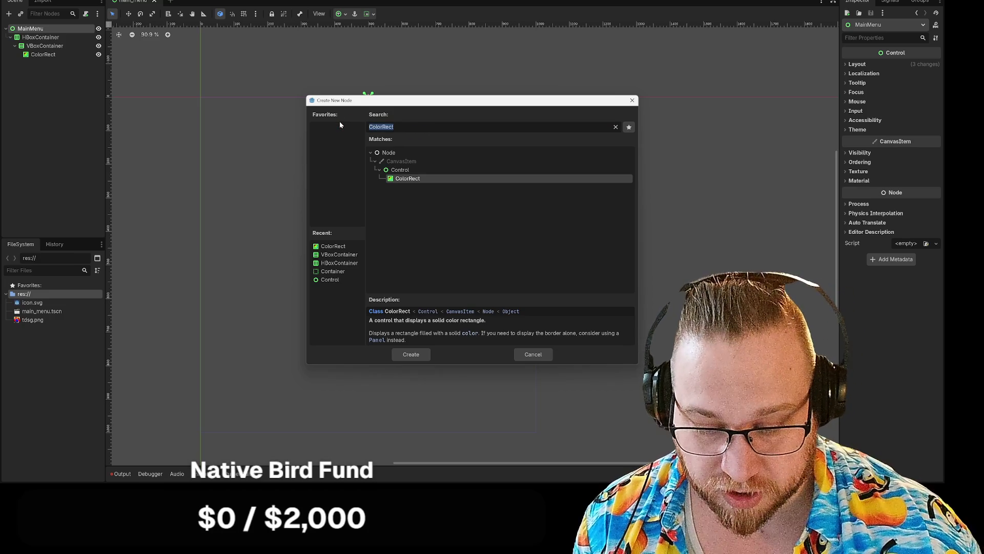
{"action": "type", "text": "2d"}
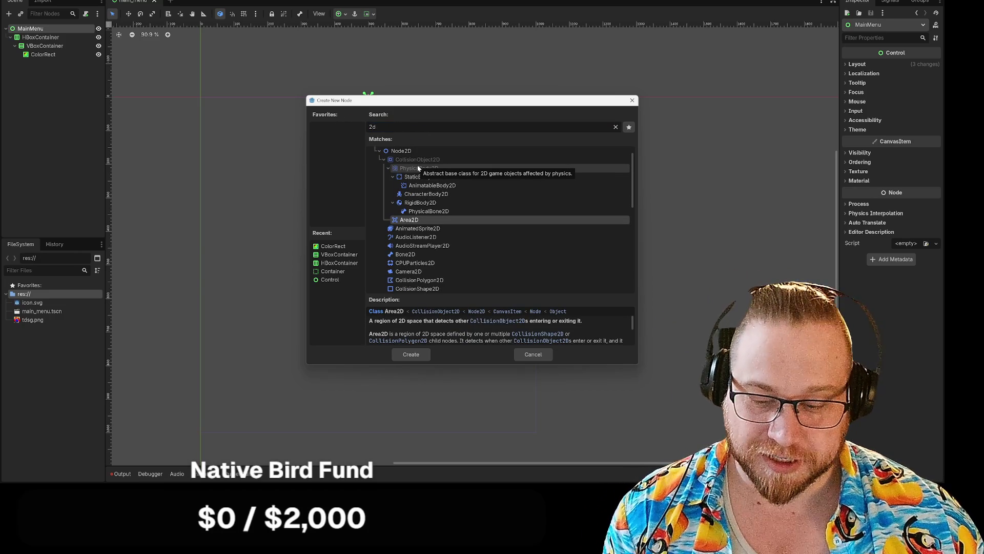
{"action": "type", "text": "s"}
{"action": "key", "text": "BackSpace"}
{"action": "key", "text": "BackSpace"}
{"action": "key", "text": "BackSpace"}
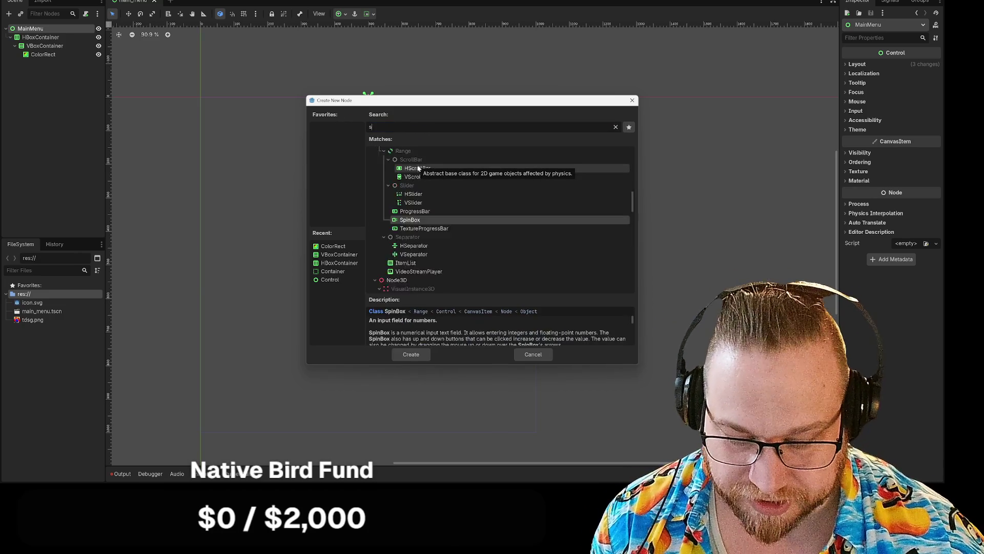
{"action": "type", "text": "sprit"}
{"action": "key", "text": "Return"}
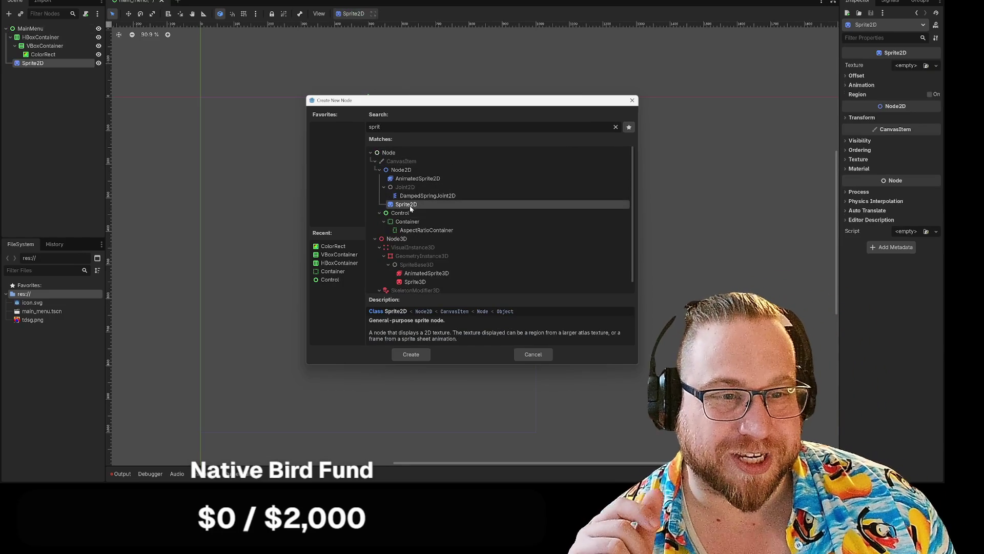
{"action": "left_click_drag", "start_coordinate": [39, 67], "coordinate": [39, 34]}
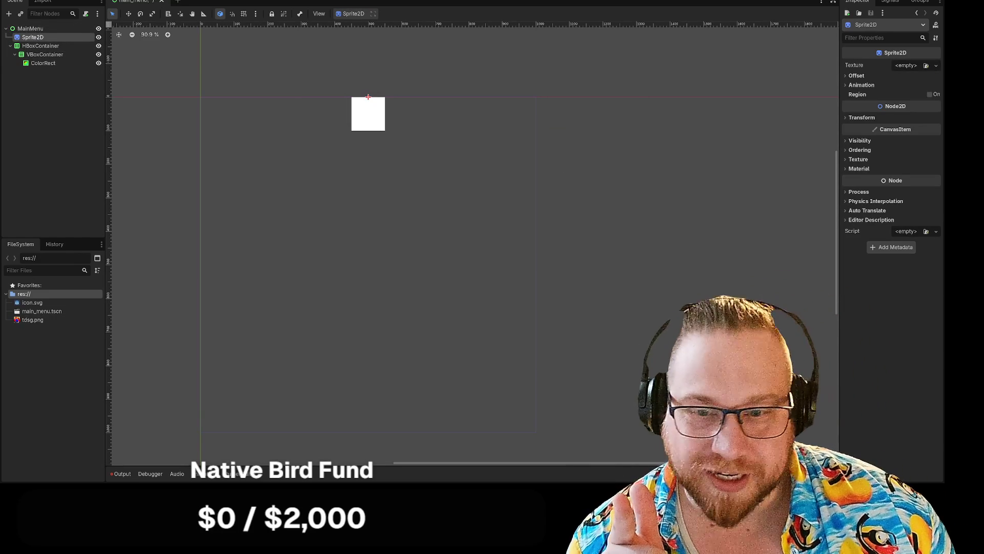
Drop tdsg.png onto the Sprite2D's Texture slot and centre the sprite on the canvas
{"action": "mouse_move", "coordinate": [32, 320]}
{"action": "left_mouse_down"}
{"action": "mouse_move", "coordinate": [936, 13]}
{"action": "mouse_move", "coordinate": [905, 70]}
{"action": "left_mouse_up"}
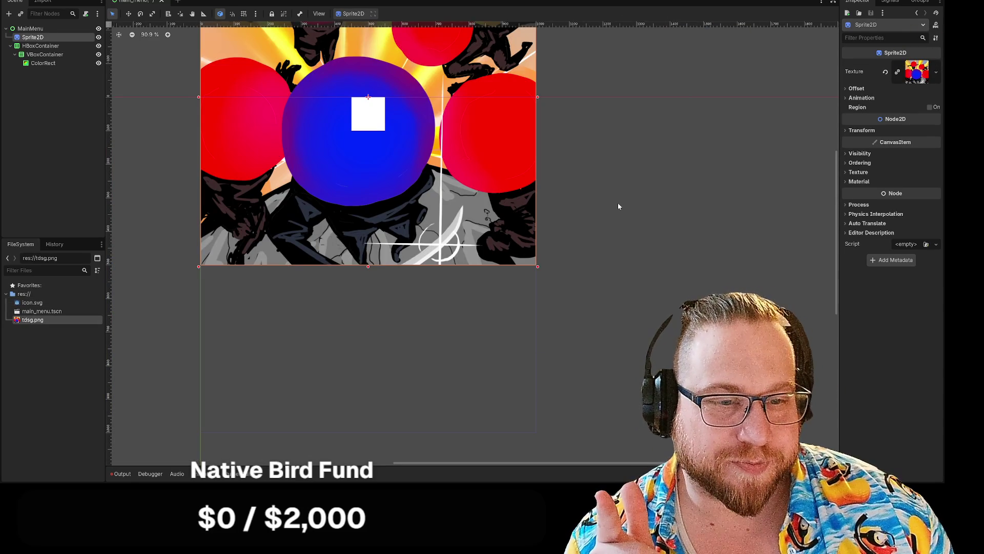
{"action": "scroll", "coordinate": [617, 202], "scroll_direction": "down", "scroll_amount": 3}
{"action": "scroll", "coordinate": [573, 158], "scroll_direction": "down", "scroll_amount": 2}
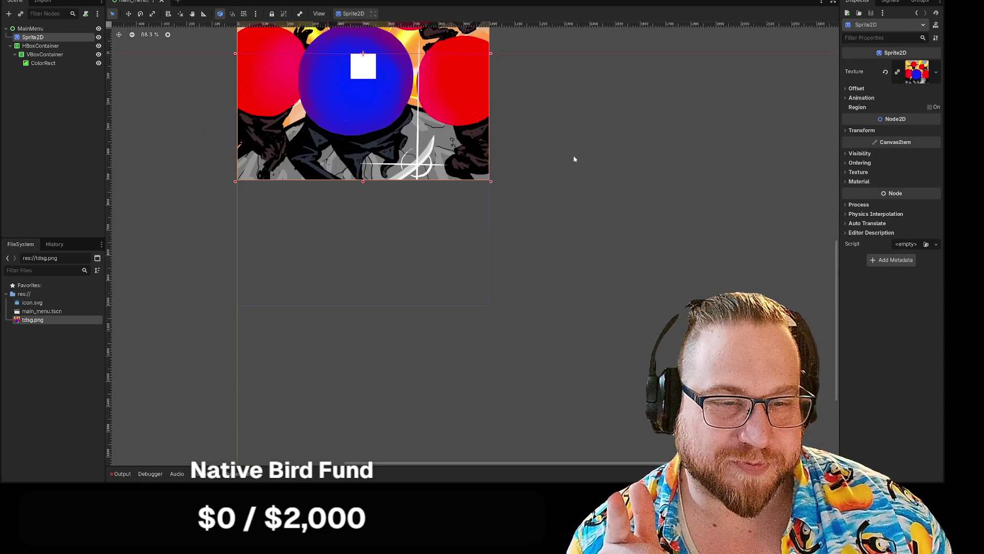
{"action": "scroll", "coordinate": [578, 164], "scroll_direction": "up", "scroll_amount": 3}
{"action": "scroll", "coordinate": [578, 229], "scroll_direction": "up", "scroll_amount": 2}
{"action": "scroll", "coordinate": [568, 188], "scroll_direction": "down", "scroll_amount": 1}
{"action": "mouse_move", "coordinate": [568, 188]}
{"action": "left_mouse_down"}
{"action": "mouse_move", "coordinate": [558, 171]}
{"action": "mouse_move", "coordinate": [564, 176]}
{"action": "left_mouse_up"}
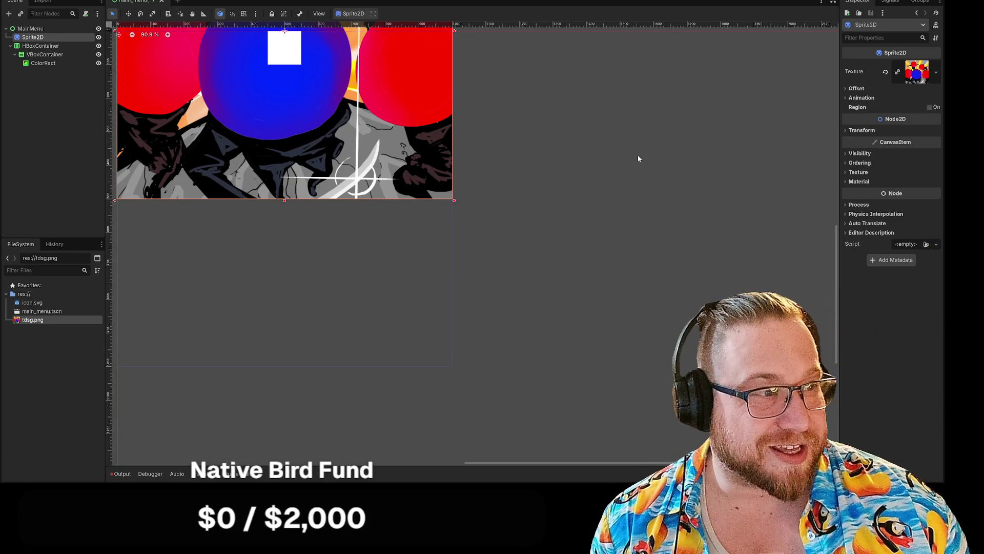
{"action": "left_click", "coordinate": [844, 88]}
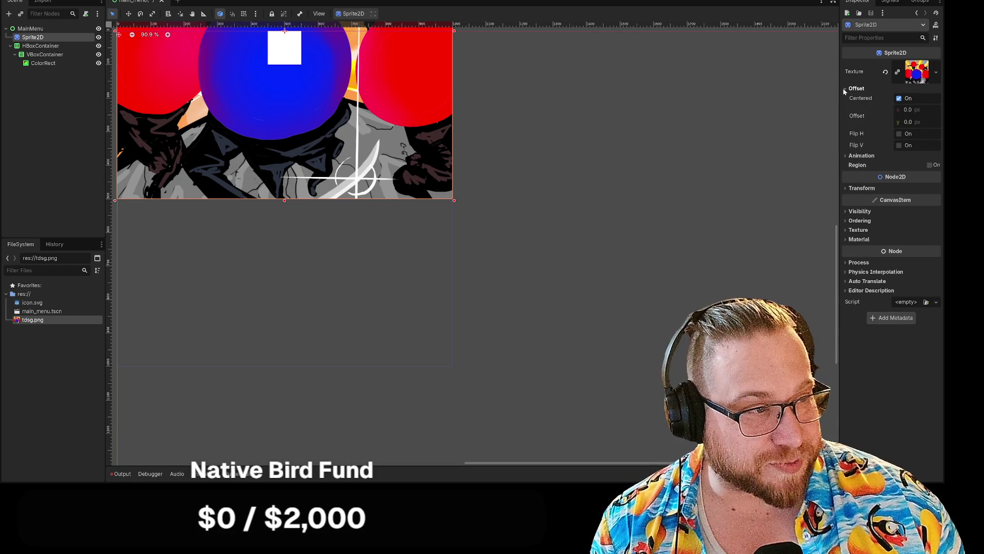
{"action": "left_click", "coordinate": [845, 89]}
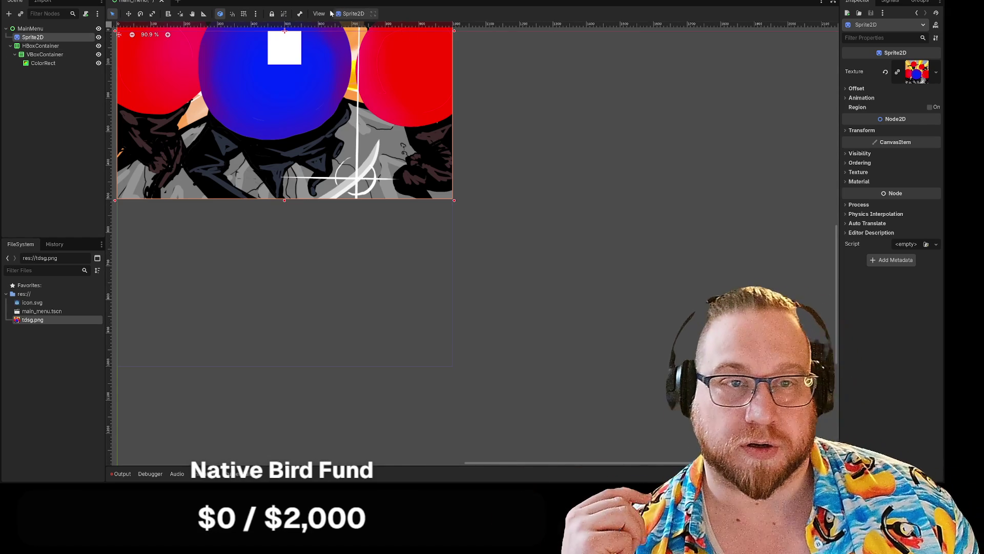
Briefly nest Sprite2D in VBoxContainer, move it lower, then restore it as MainMenu's first child
{"action": "left_click_drag", "start_coordinate": [32, 41], "coordinate": [34, 50]}
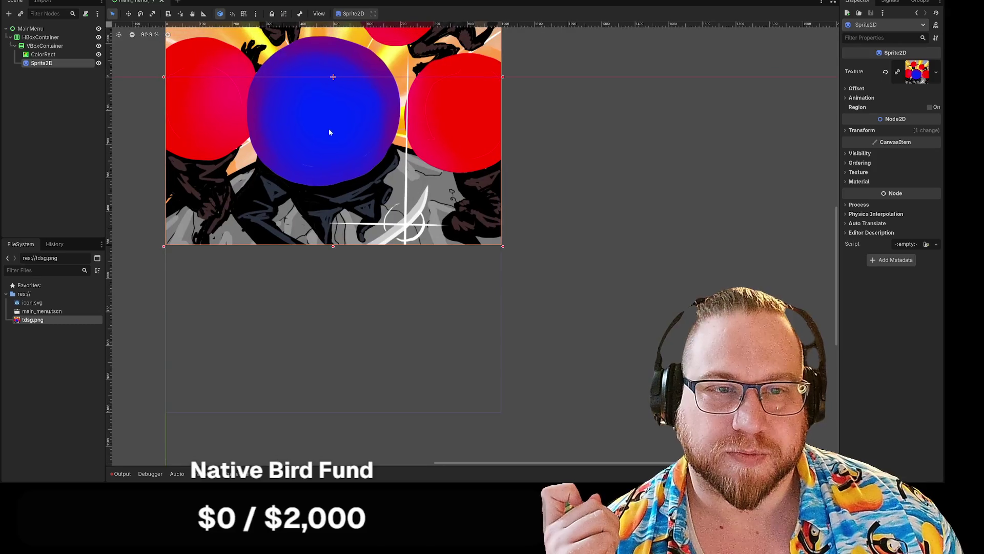
{"action": "mouse_move", "coordinate": [277, 118]}
{"action": "left_mouse_down"}
{"action": "mouse_move", "coordinate": [281, 266]}
{"action": "mouse_move", "coordinate": [270, 276]}
{"action": "left_mouse_up"}
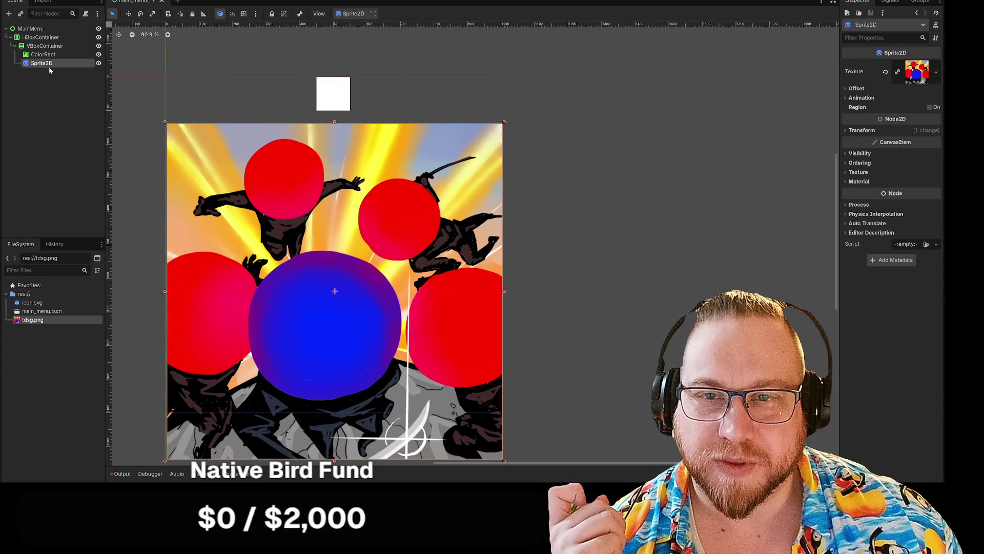
{"action": "left_click_drag", "start_coordinate": [41, 63], "coordinate": [36, 34]}
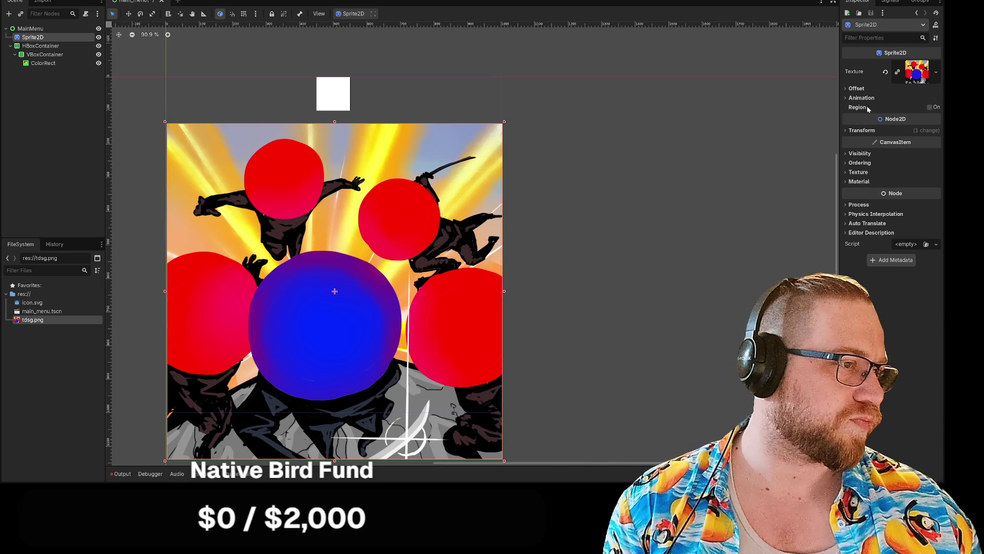
Drag the background image, then expand Transform and reset the Sprite2D position to 0, 0
{"action": "mouse_move", "coordinate": [374, 282]}
{"action": "left_mouse_down"}
{"action": "mouse_move", "coordinate": [533, 282]}
{"action": "mouse_move", "coordinate": [564, 273]}
{"action": "mouse_move", "coordinate": [659, 197]}
{"action": "left_mouse_up"}
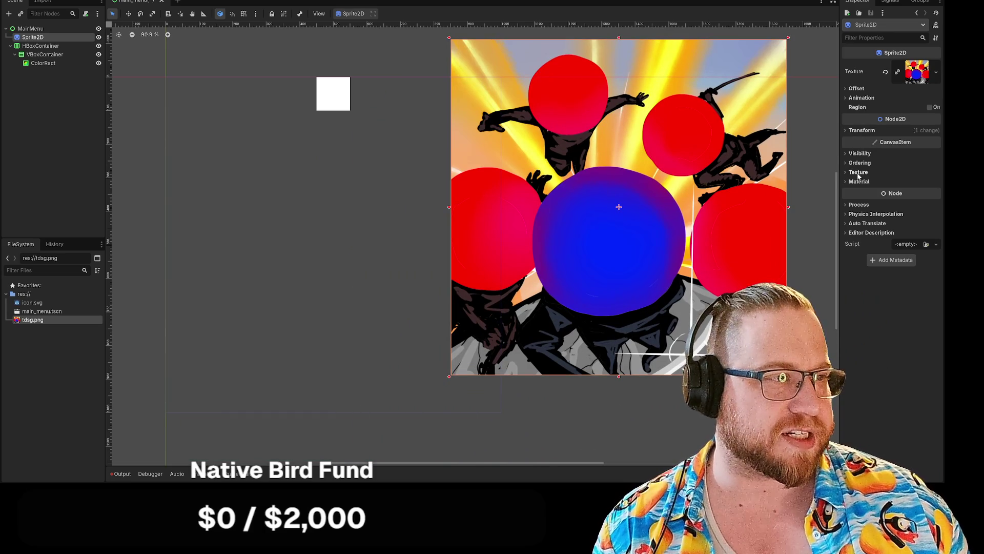
{"action": "left_click", "coordinate": [856, 131]}
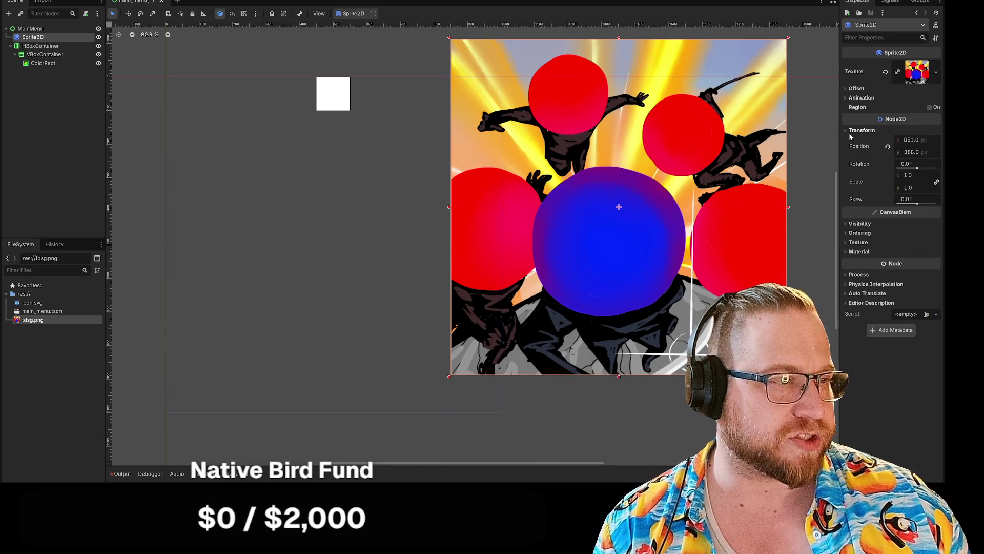
{"action": "left_click", "coordinate": [887, 147]}
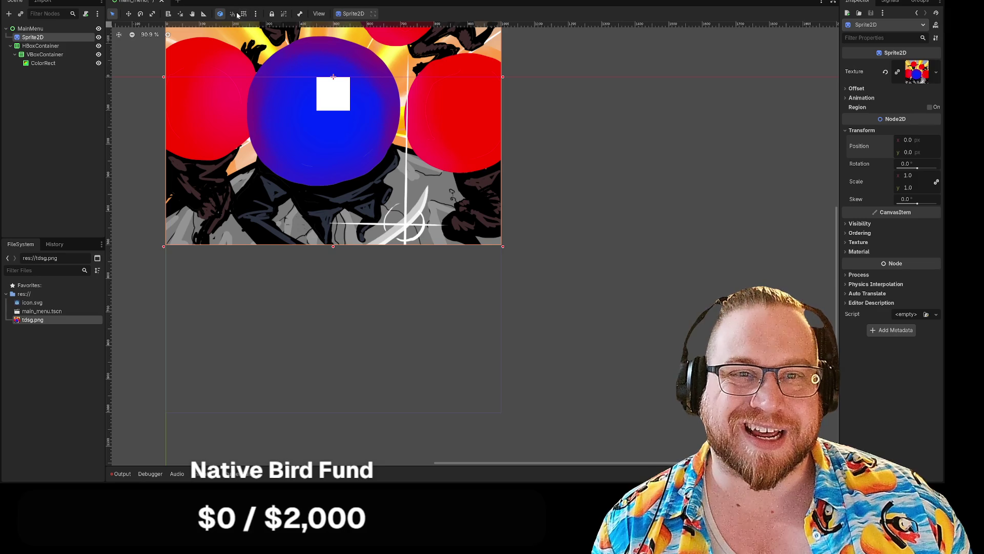
{"action": "left_click", "coordinate": [354, 15]}
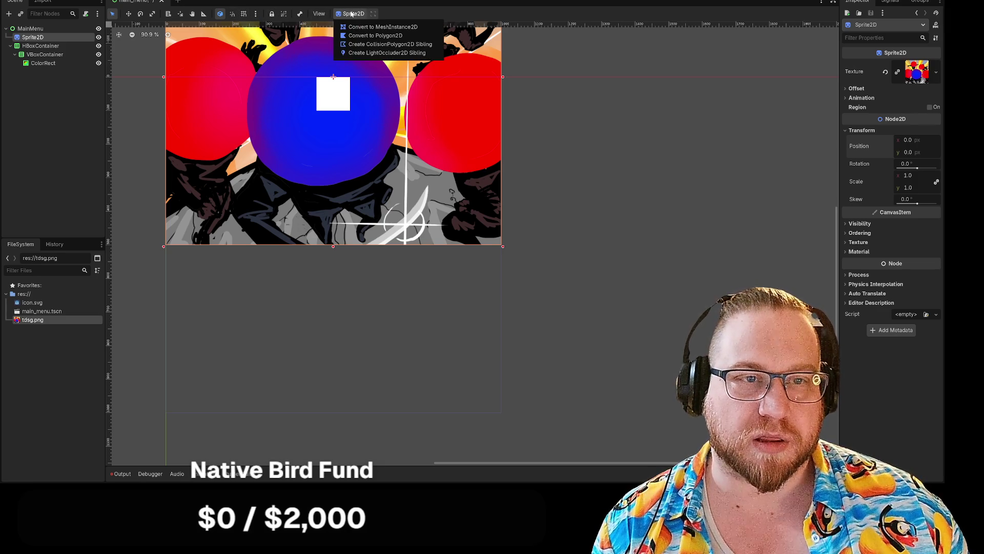
{"action": "left_click", "coordinate": [462, 149]}
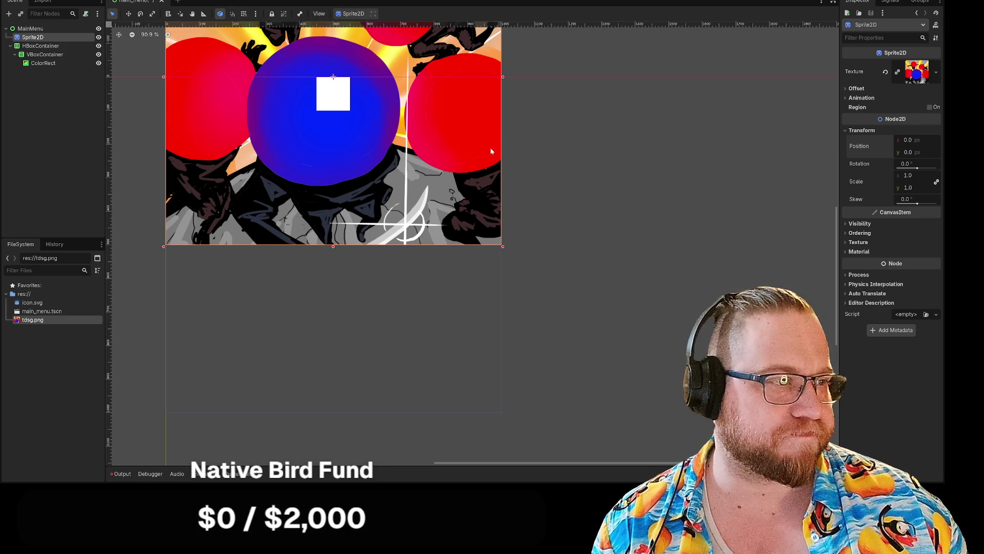
Set the Sprite2D position to x 0, y 500 and deselect it
{"action": "left_click", "coordinate": [906, 140]}
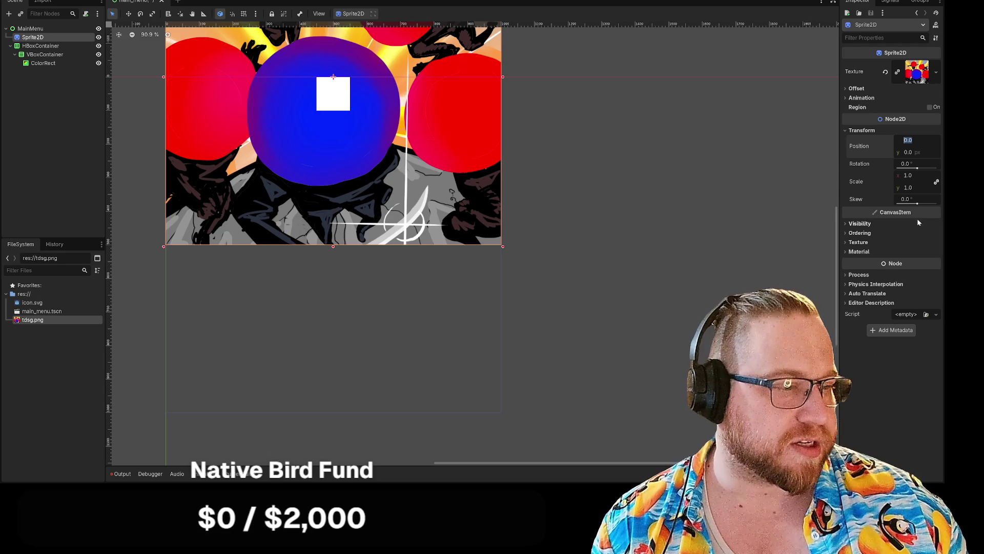
{"action": "type", "text": "500"}
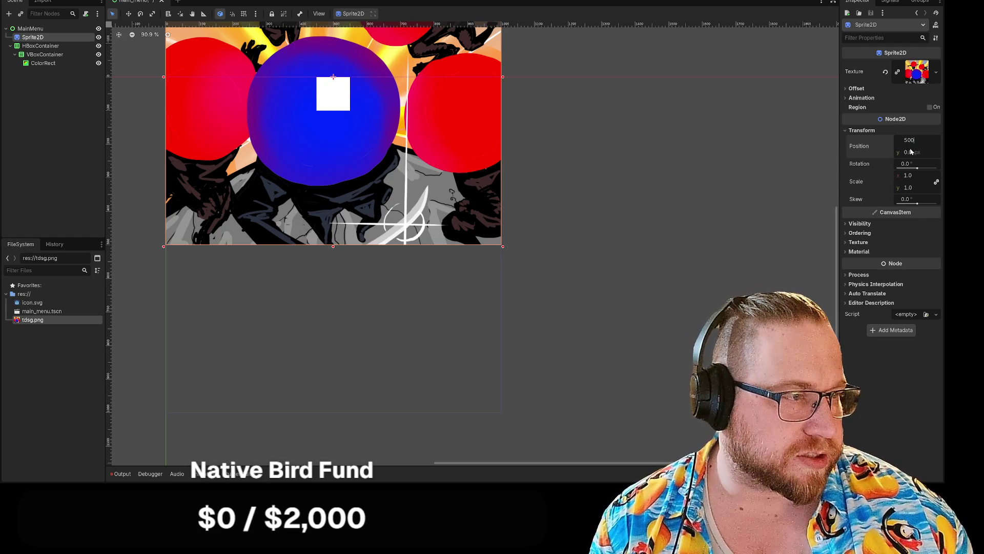
{"action": "left_click", "coordinate": [910, 151]}
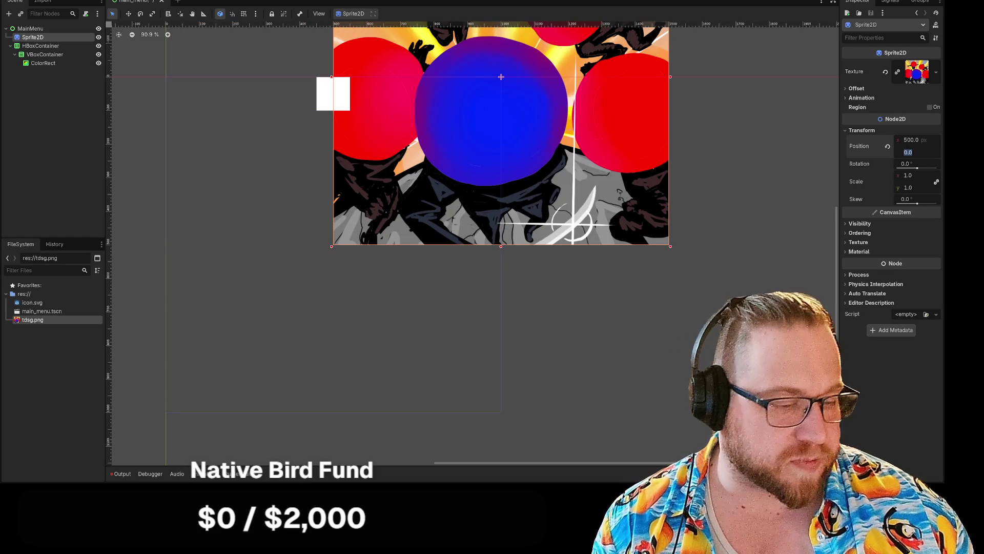
{"action": "type", "text": "500"}
{"action": "key", "text": "Return"}
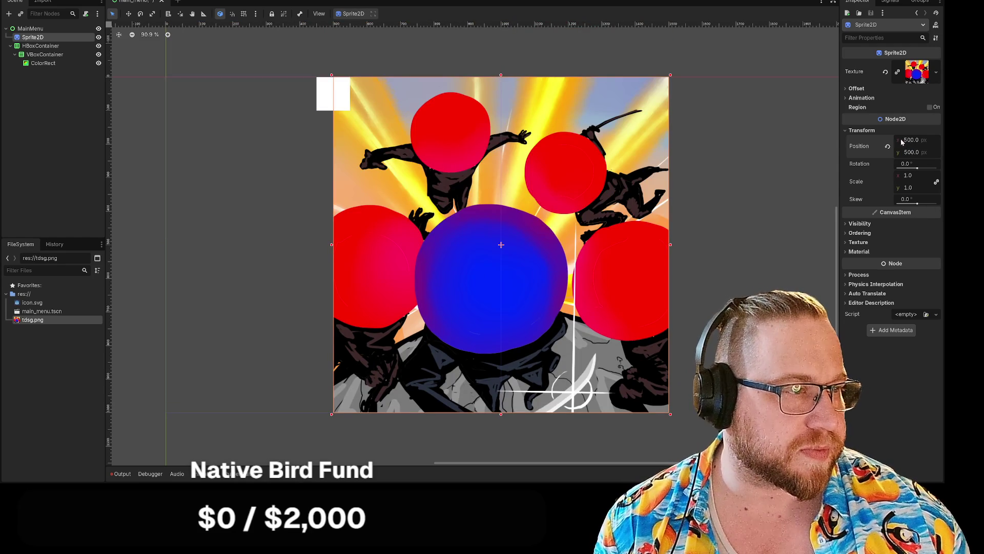
{"action": "left_click", "coordinate": [887, 146]}
{"action": "left_click", "coordinate": [910, 152]}
{"action": "type", "text": "5"}
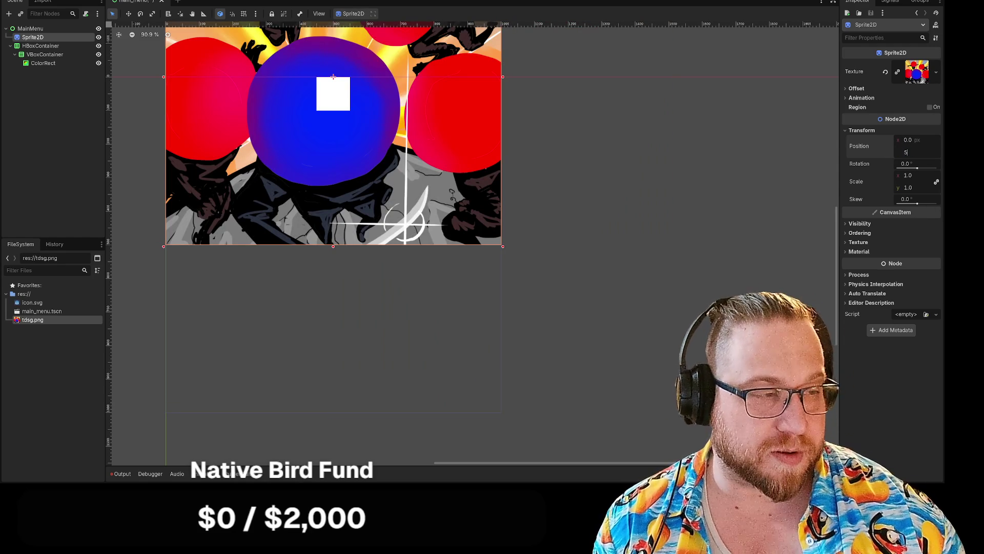
{"action": "type", "text": "00"}
{"action": "key", "text": "Return"}
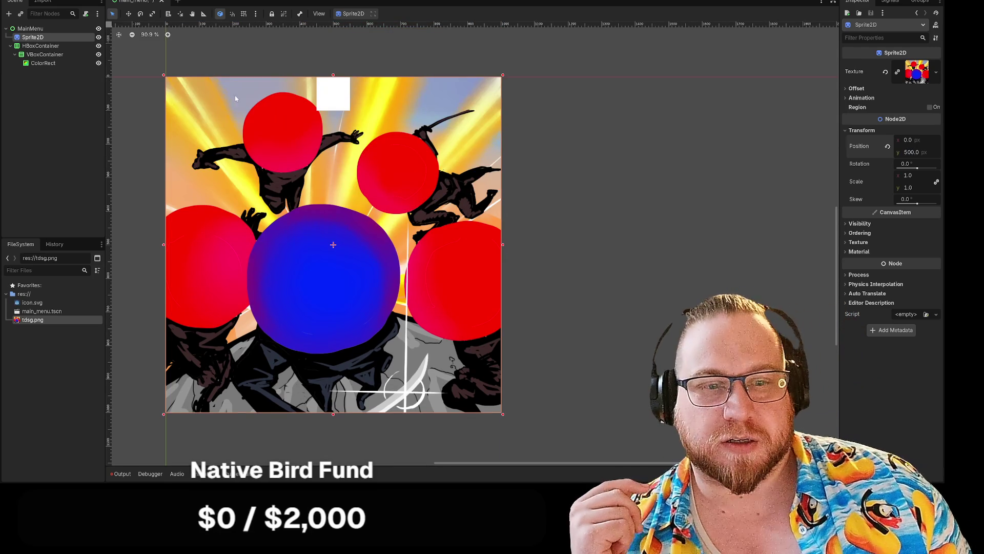
{"action": "left_click", "coordinate": [542, 250]}
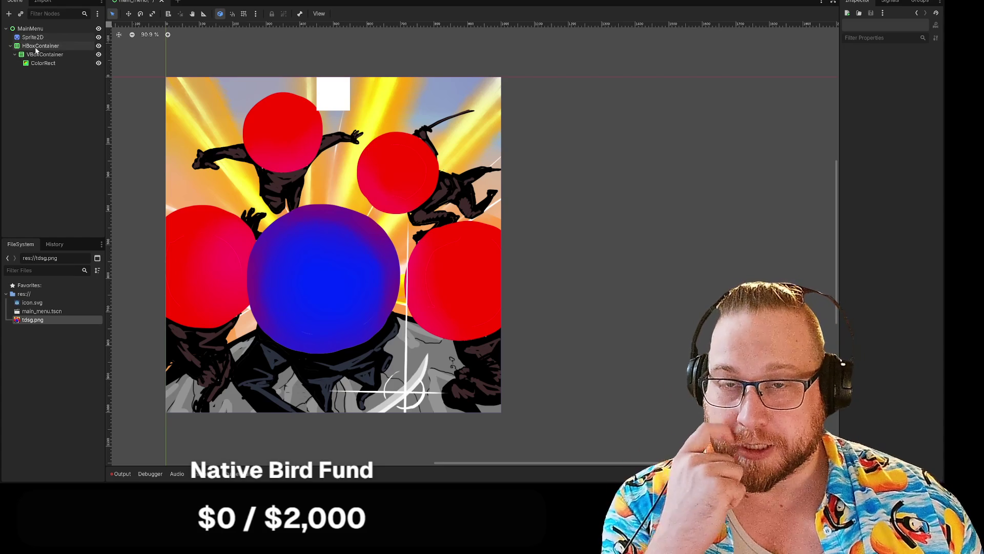
Add a MarginContainer child to VBoxContainer from the Control > Container node types
{"action": "right_click", "coordinate": [41, 54]}
{"action": "left_click", "coordinate": [66, 59]}
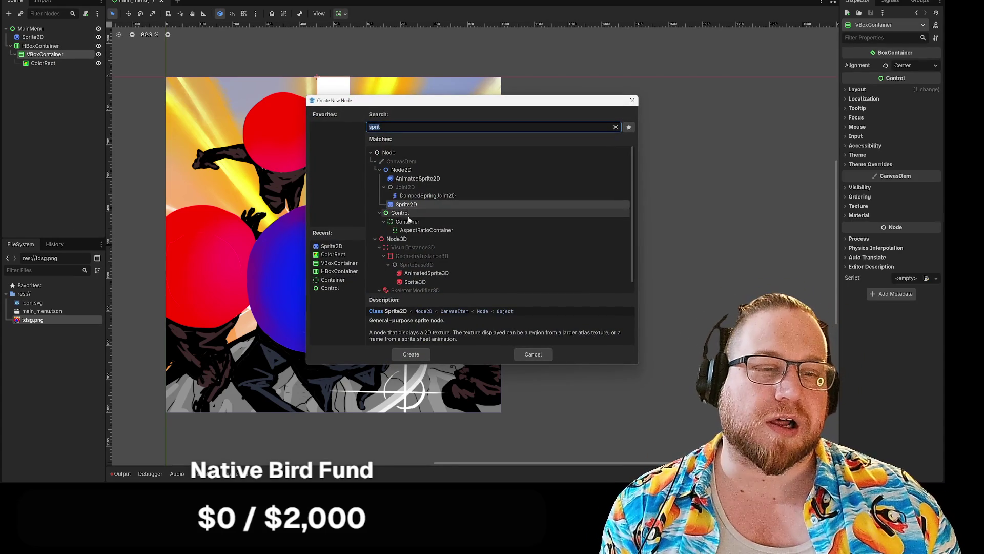
{"action": "key", "text": "BackSpace"}
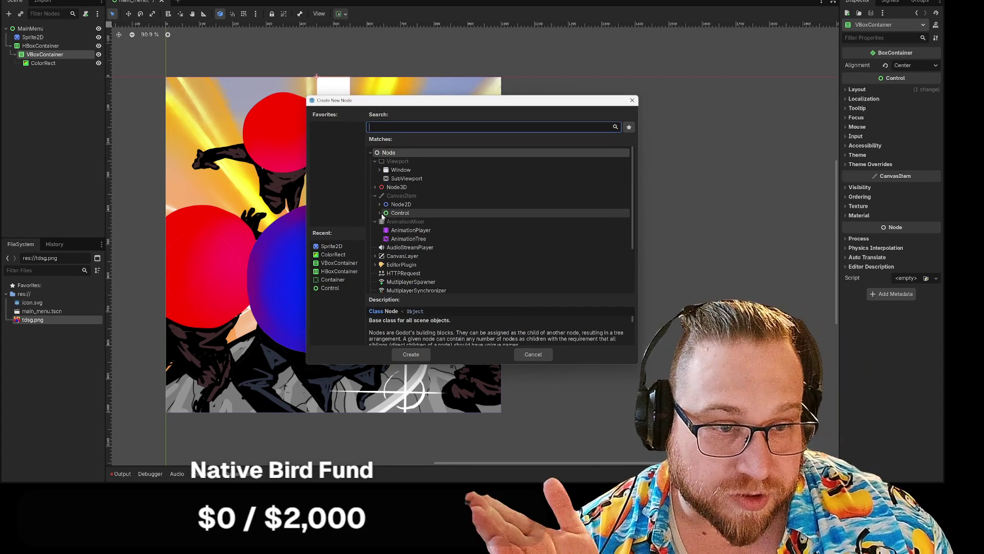
{"action": "left_click", "coordinate": [379, 212]}
{"action": "scroll", "coordinate": [502, 239], "scroll_direction": "down", "scroll_amount": 2}
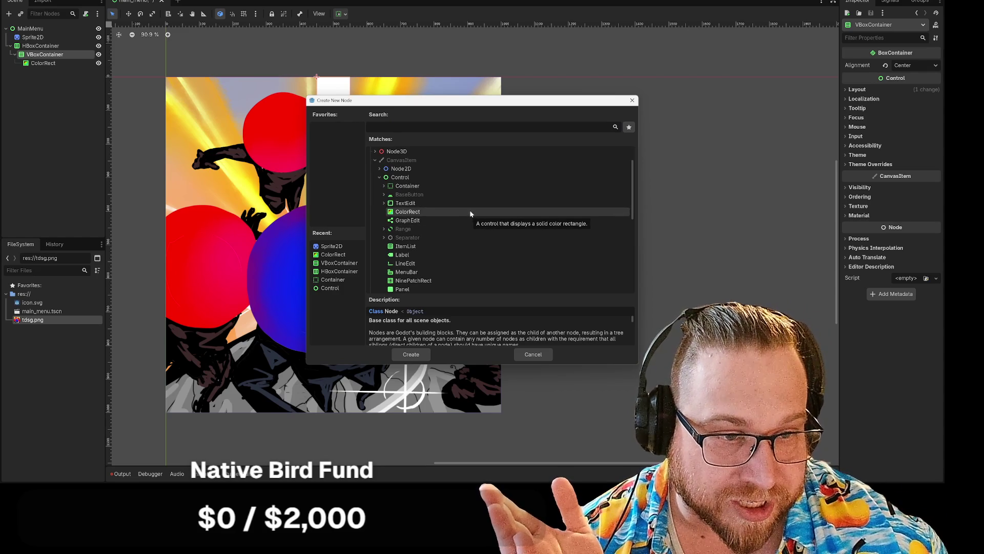
{"action": "scroll", "coordinate": [467, 208], "scroll_direction": "down", "scroll_amount": 1}
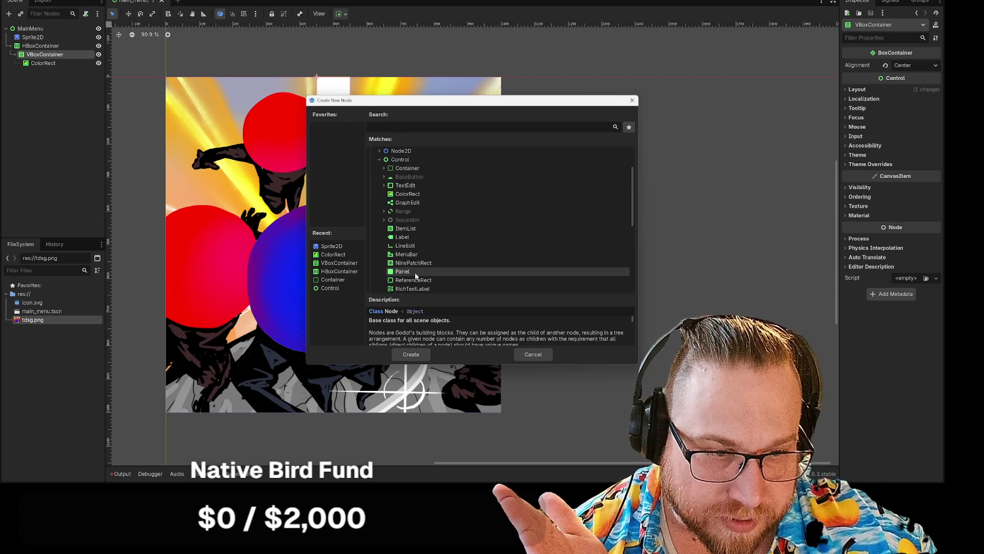
{"action": "scroll", "coordinate": [450, 258], "scroll_direction": "down", "scroll_amount": 4}
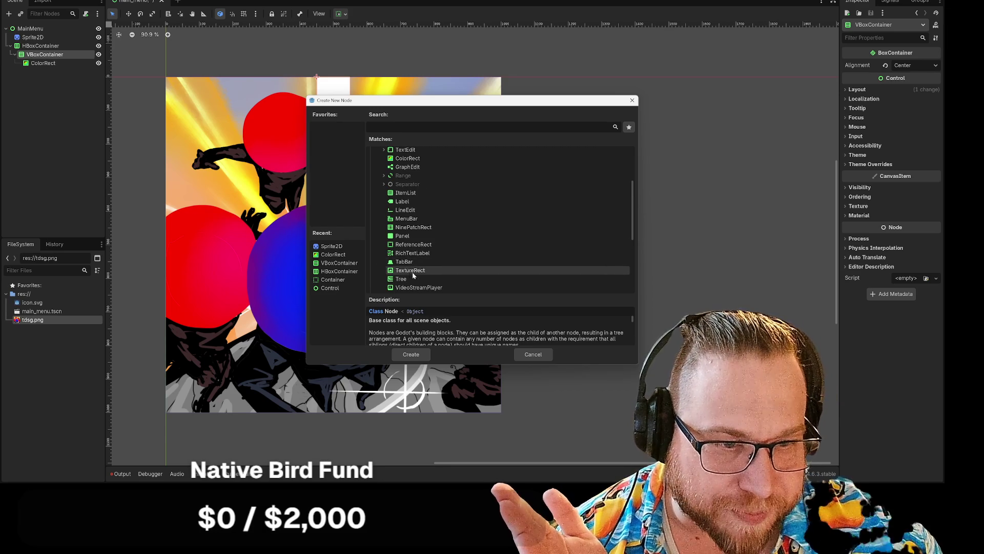
{"action": "scroll", "coordinate": [412, 272], "scroll_direction": "up", "scroll_amount": 2}
{"action": "left_click", "coordinate": [411, 238]}
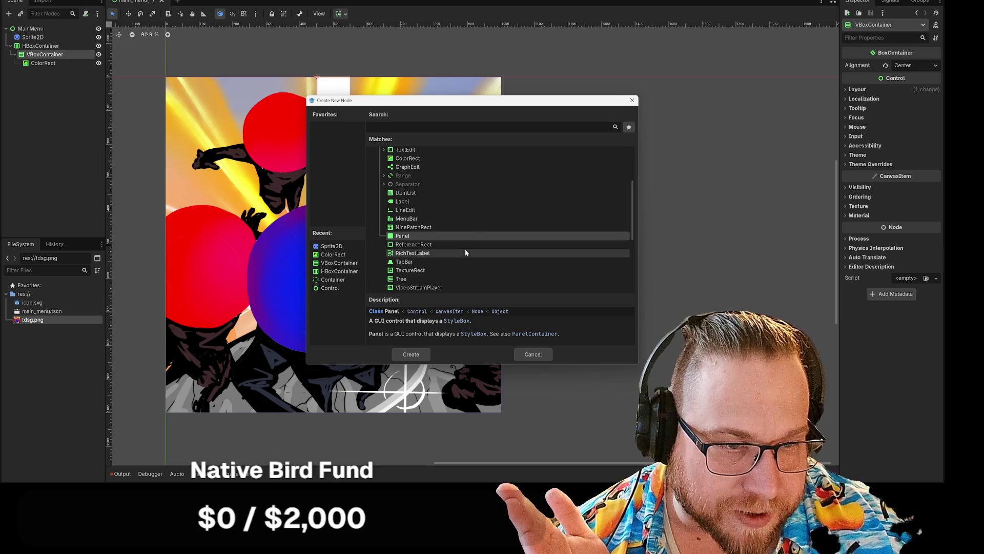
{"action": "scroll", "coordinate": [400, 186], "scroll_direction": "up", "scroll_amount": 1}
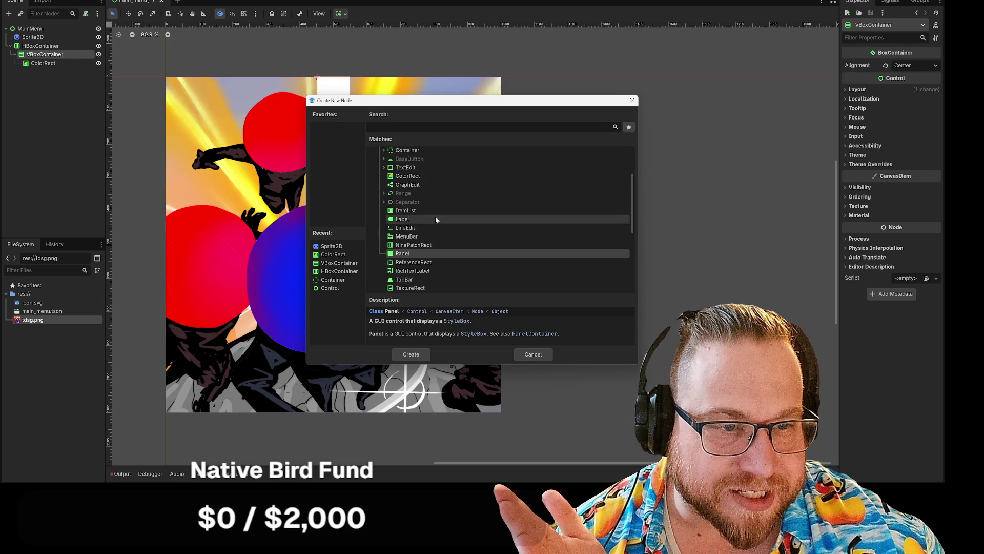
{"action": "scroll", "coordinate": [384, 177], "scroll_direction": "up", "scroll_amount": 2}
{"action": "left_click", "coordinate": [384, 169]}
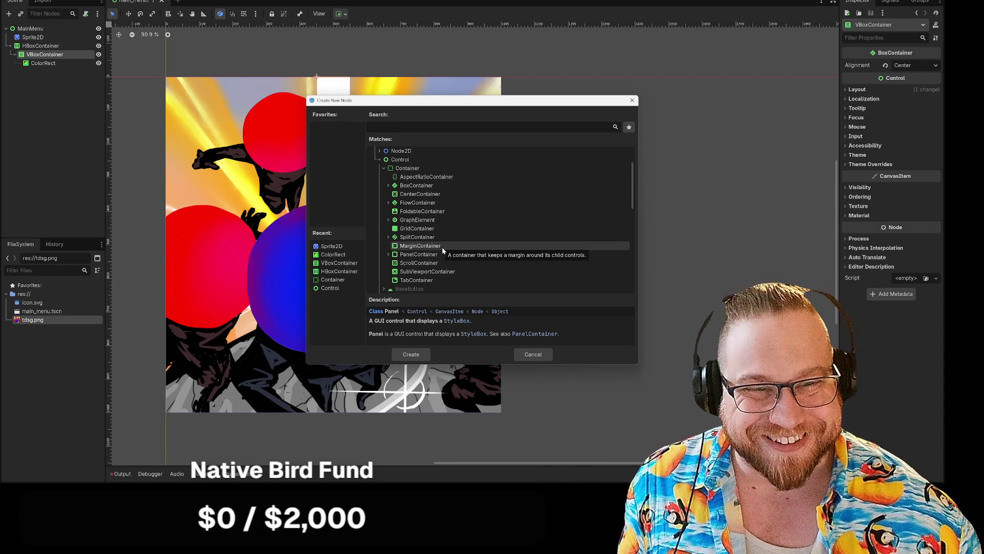
{"action": "double_click", "coordinate": [442, 250]}
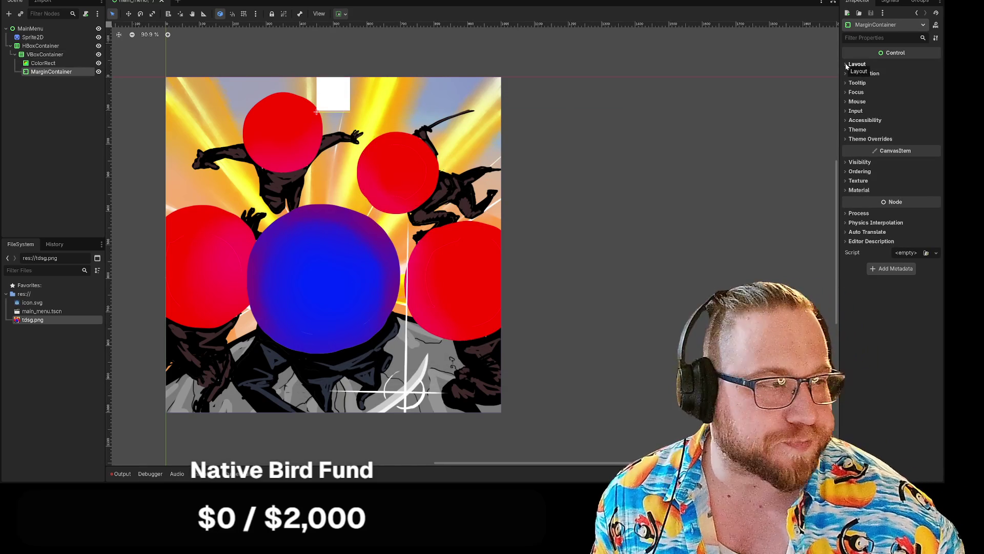
Move MarginContainer above ColorRect and set its Custom Minimum Size y to 500
{"action": "left_click_drag", "start_coordinate": [44, 71], "coordinate": [45, 62]}
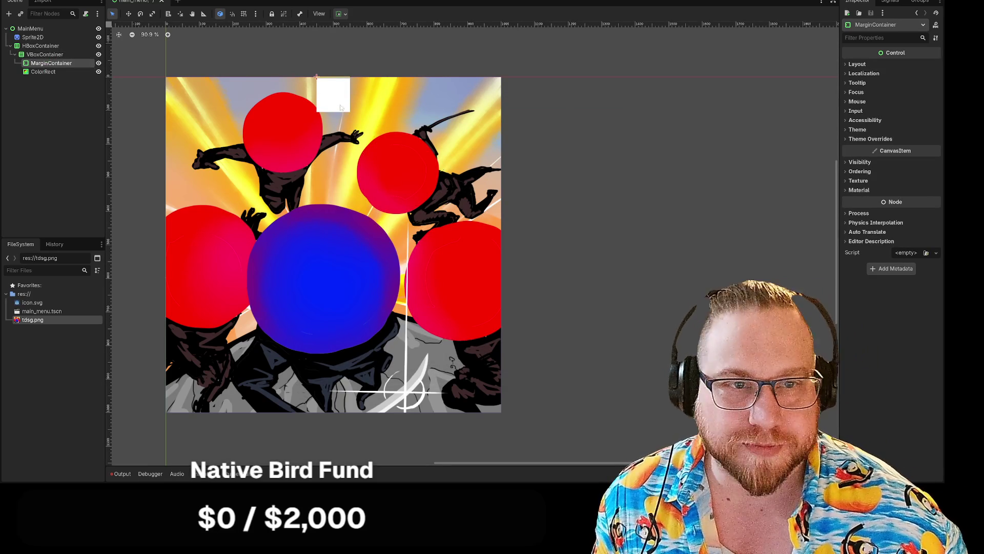
{"action": "left_click", "coordinate": [856, 64]}
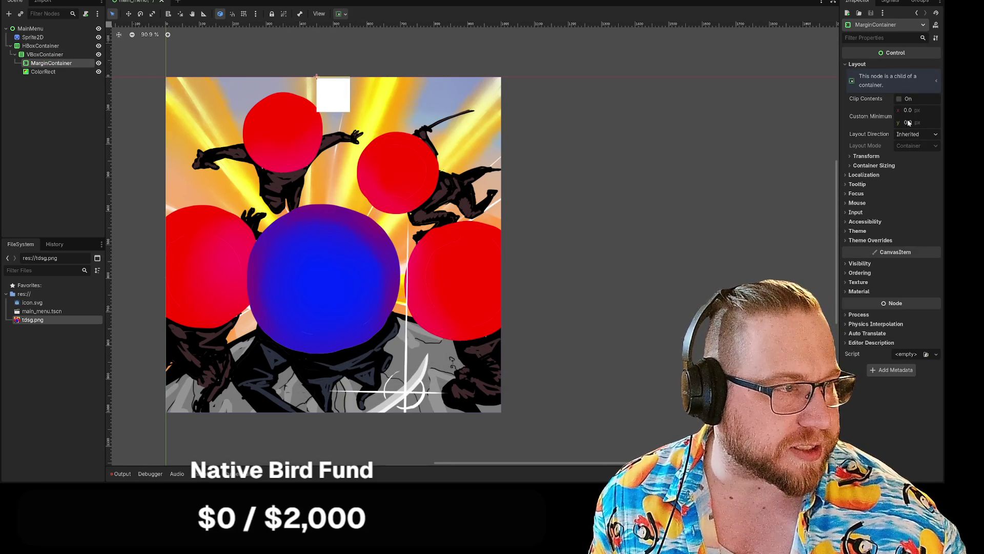
{"action": "left_click", "coordinate": [909, 123]}
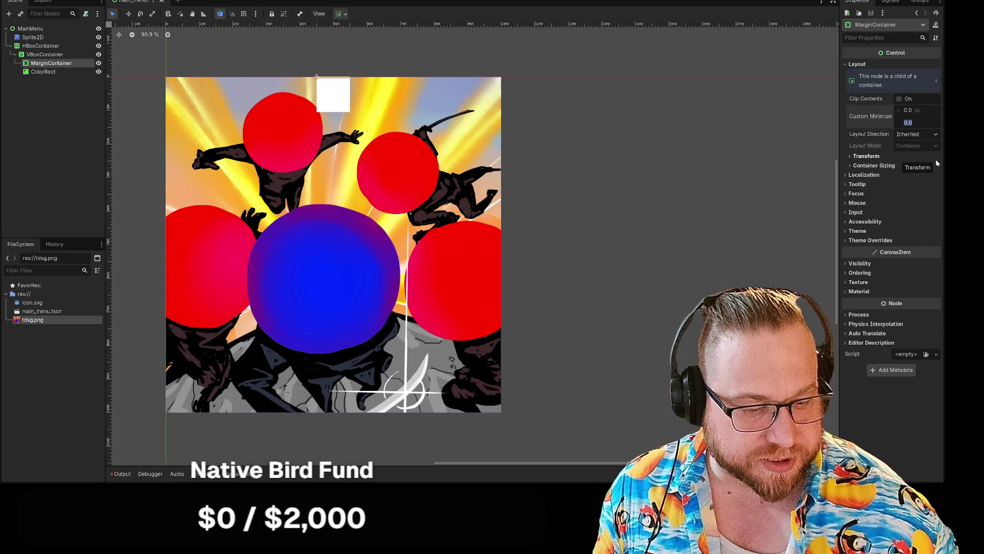
{"action": "type", "text": "500"}
{"action": "key", "text": "Return"}
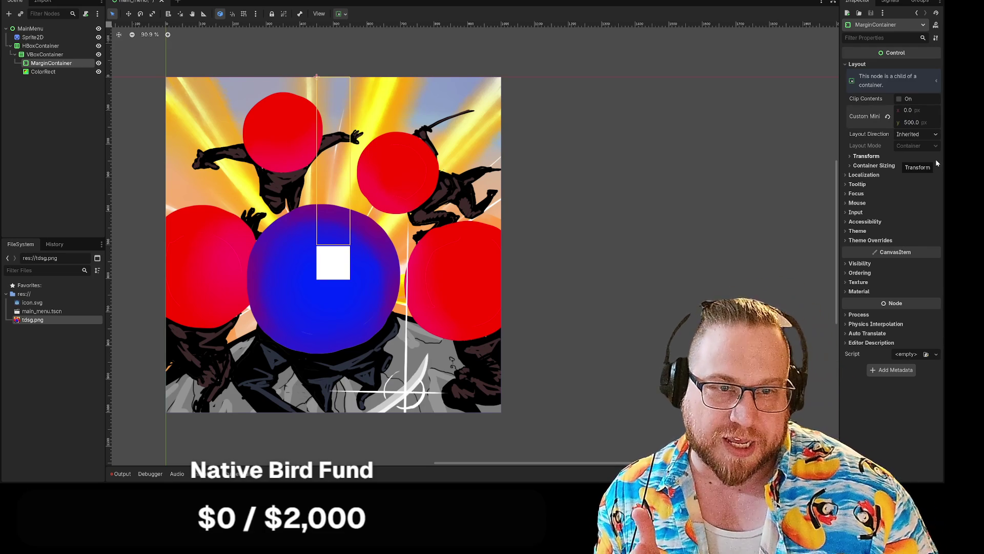
{"action": "left_click", "coordinate": [636, 157]}
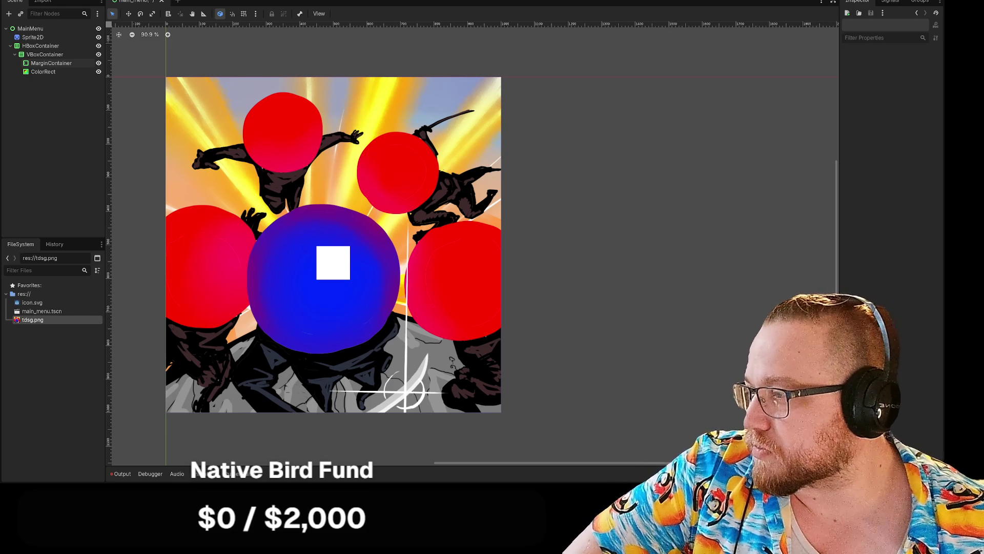
{"action": "key", "text": "alt+Tab"}
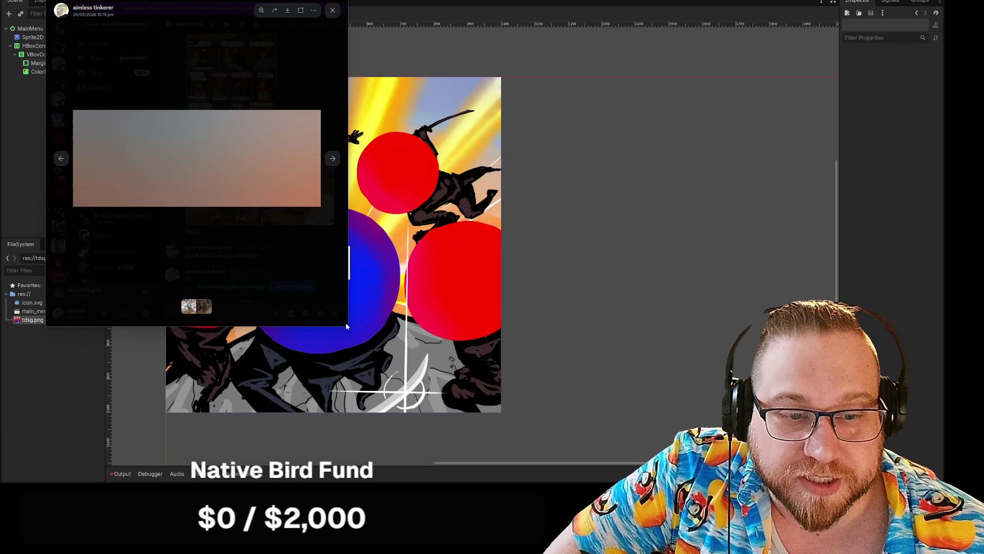
Enlarge the Discord image viewer window and glance back at the editor
{"action": "mouse_move", "coordinate": [347, 327]}
{"action": "left_mouse_down"}
{"action": "mouse_move", "coordinate": [532, 440]}
{"action": "mouse_move", "coordinate": [713, 471]}
{"action": "left_mouse_up"}
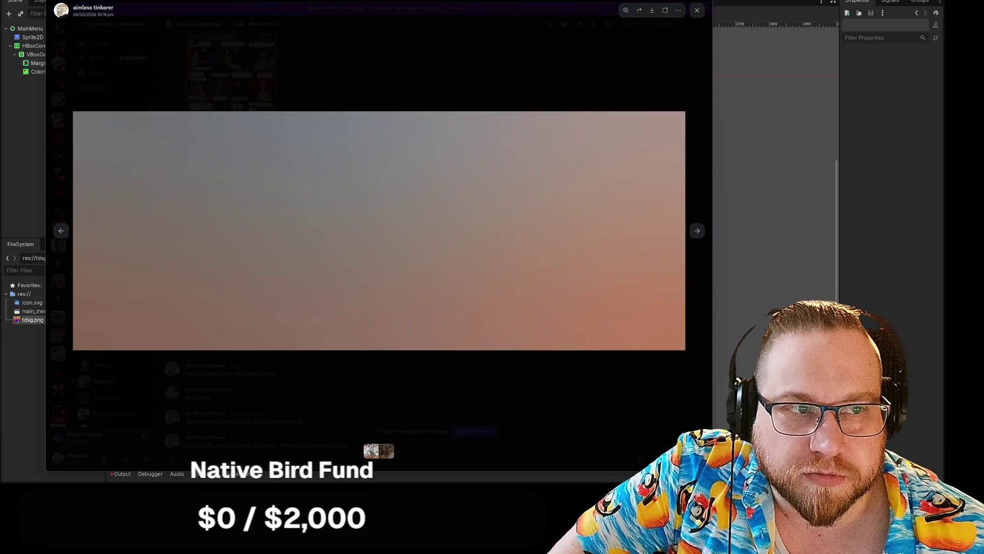
{"action": "key", "text": "alt+Tab"}
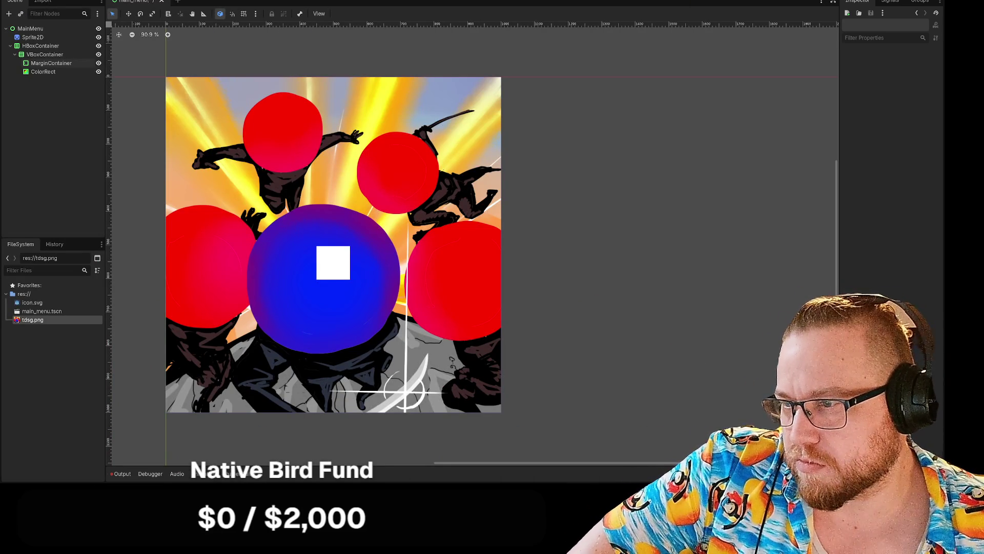
{"action": "key", "text": "alt+Tab"}
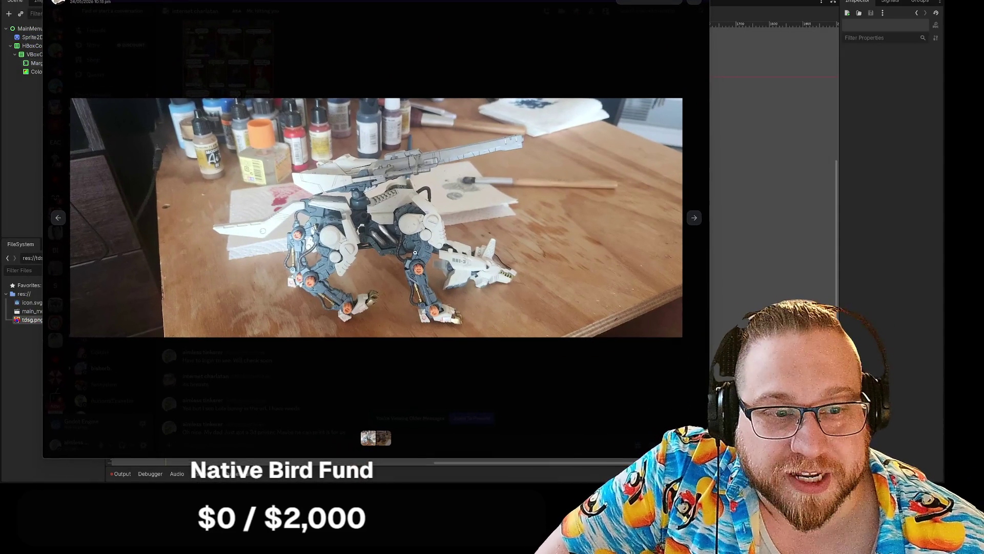
Zoom in and out on the white and red robot photos, ending on the red robot
{"action": "left_click", "coordinate": [415, 252]}
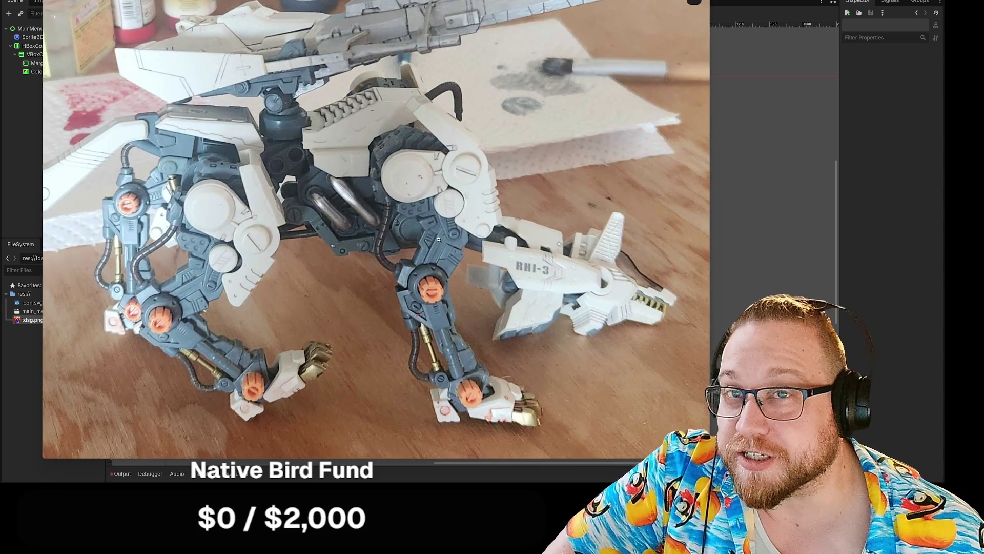
{"action": "left_click", "coordinate": [438, 239]}
{"action": "left_click", "coordinate": [690, 222]}
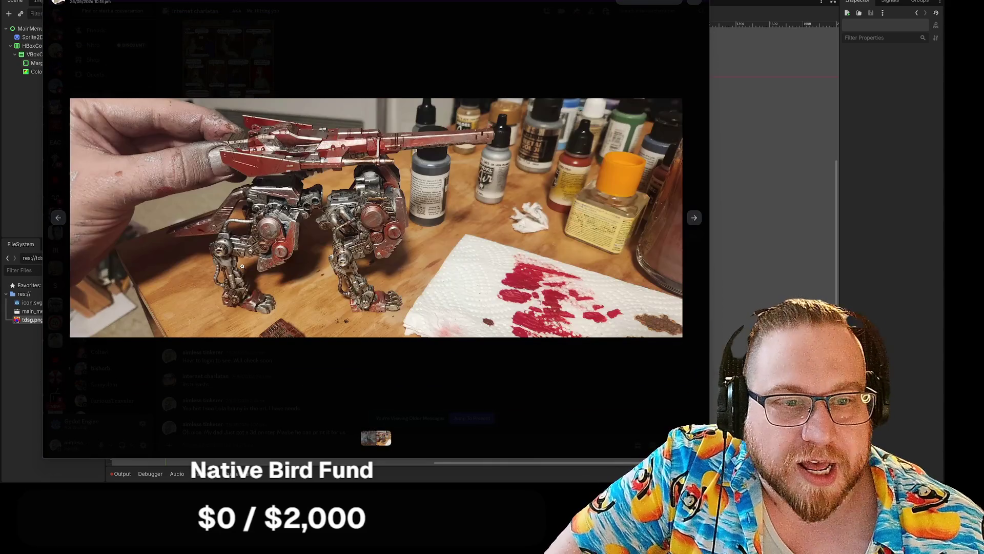
{"action": "left_click", "coordinate": [290, 213]}
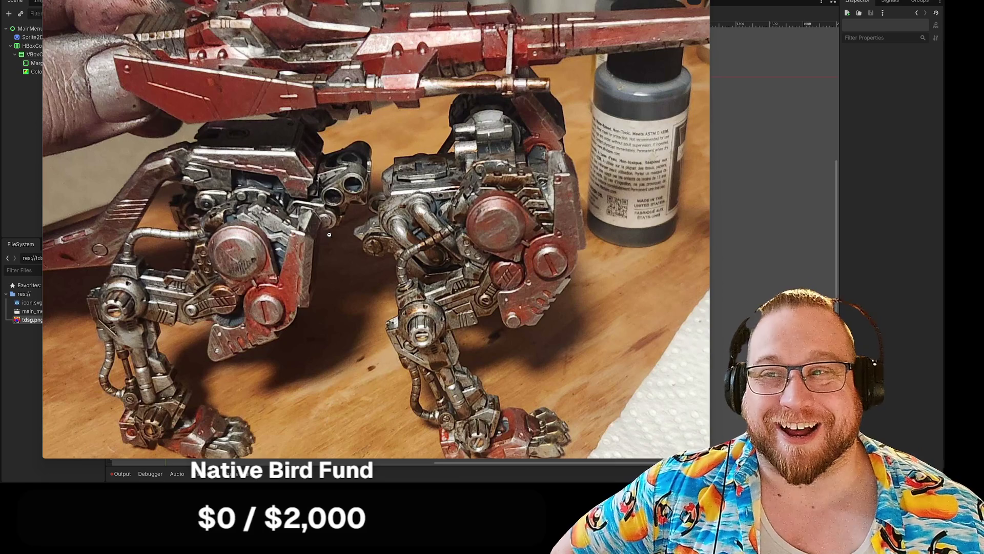
{"action": "left_click", "coordinate": [328, 246]}
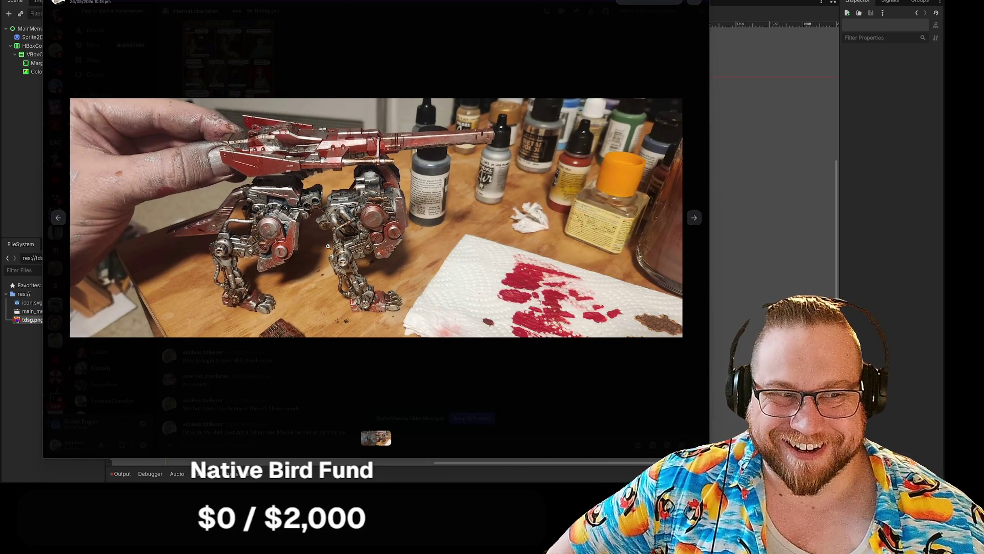
{"action": "left_click", "coordinate": [698, 255]}
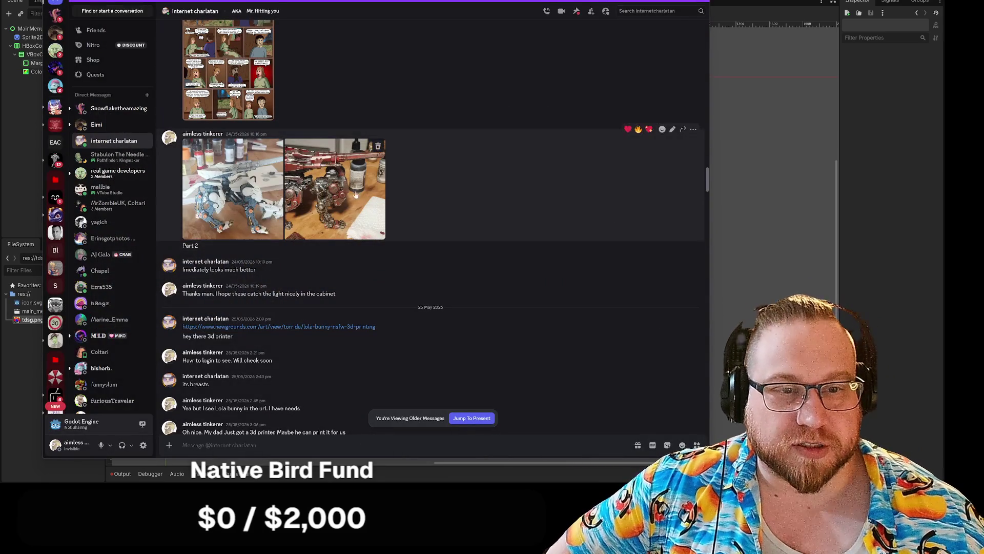
{"action": "left_click", "coordinate": [324, 185]}
{"action": "left_click", "coordinate": [512, 225]}
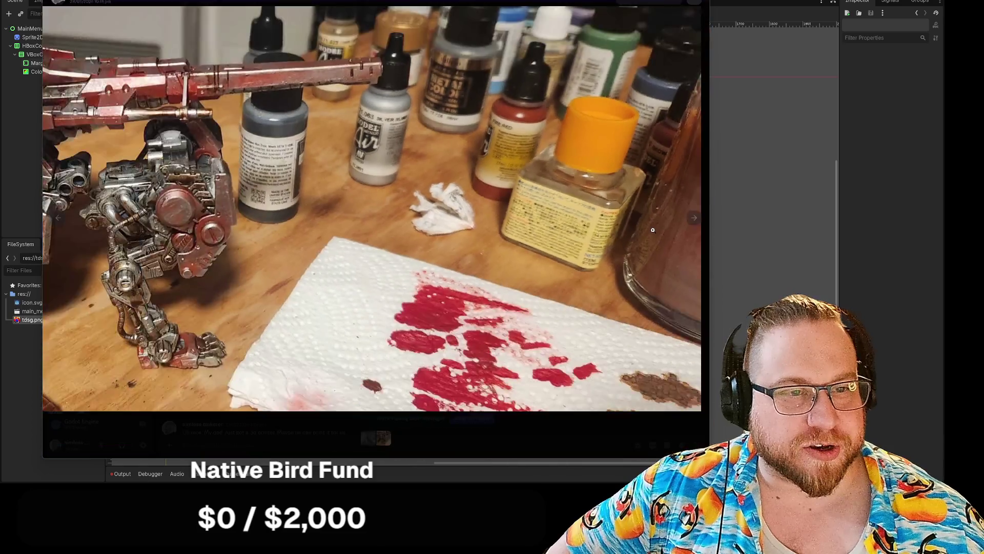
{"action": "left_click", "coordinate": [653, 230]}
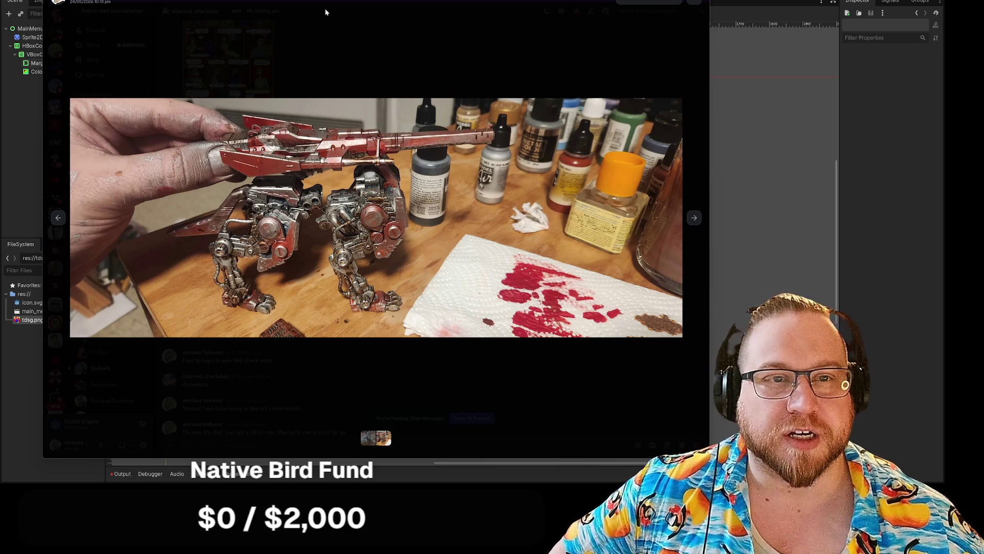
Minimize Discord with Super+Down to return to the Godot editor
{"action": "key", "text": "super+Down"}
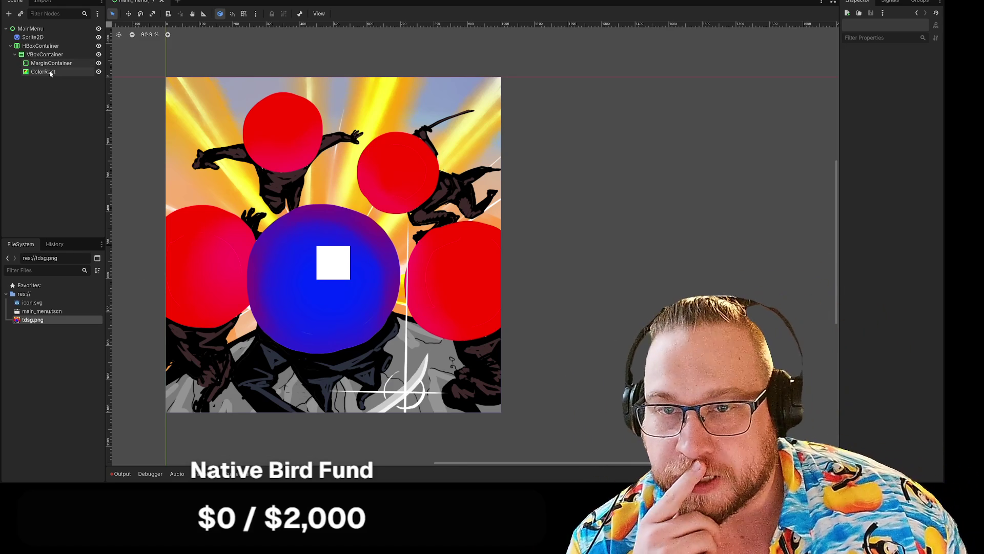
Add a Button child node under ColorRect
{"action": "right_click", "coordinate": [50, 73]}
{"action": "left_click", "coordinate": [77, 81]}
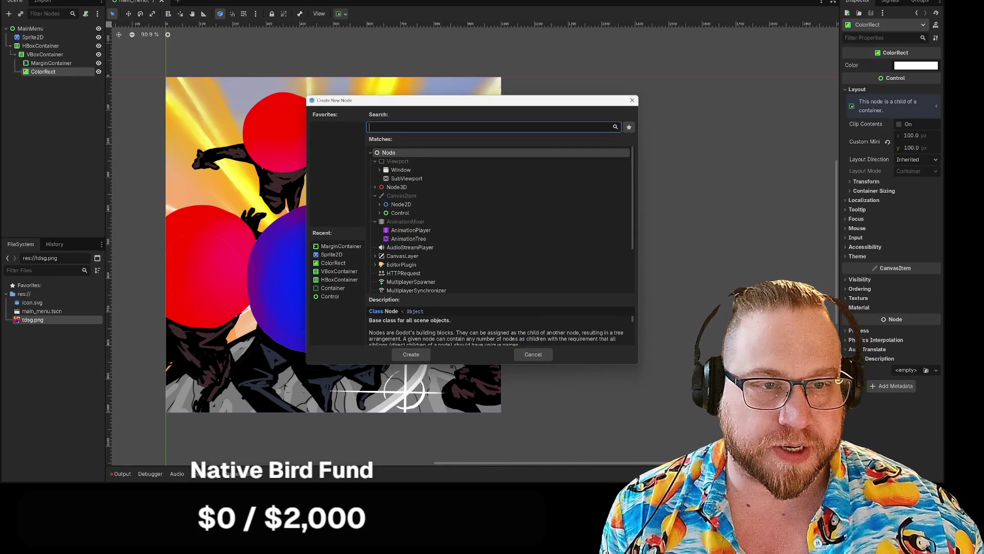
{"action": "type", "text": "button"}
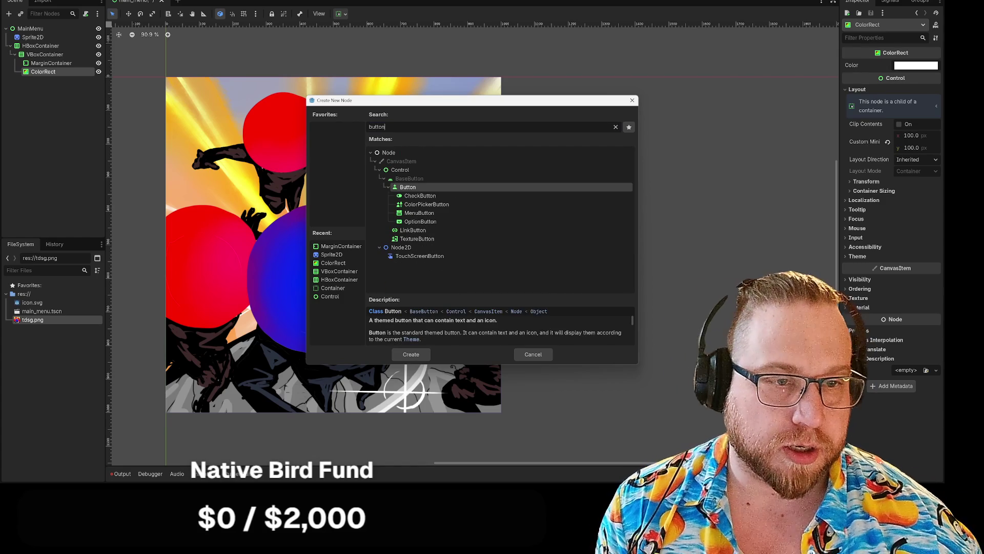
{"action": "key", "text": "Return"}
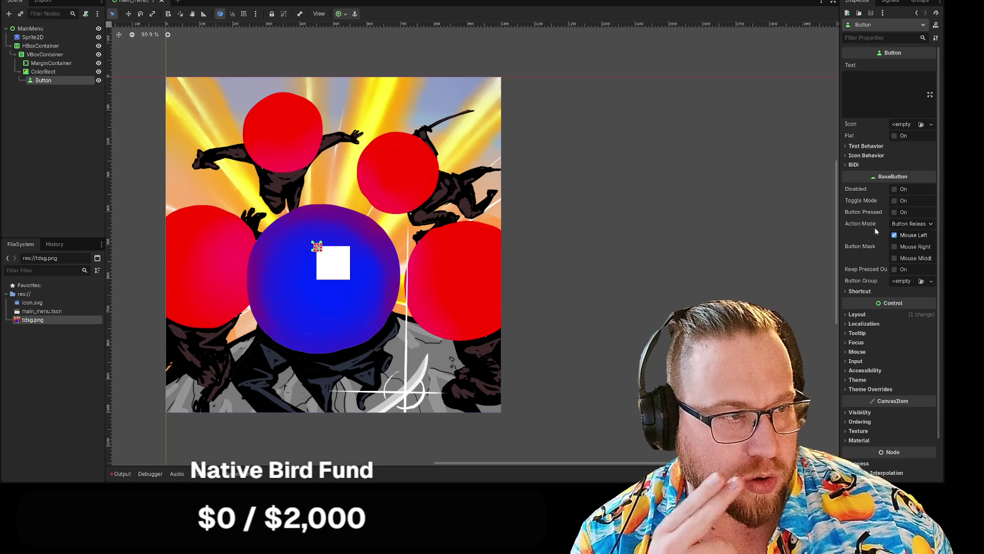
Give the Button a 100×50 minimum size and move it into the VBoxContainer below ColorRect
{"action": "left_click", "coordinate": [857, 315]}
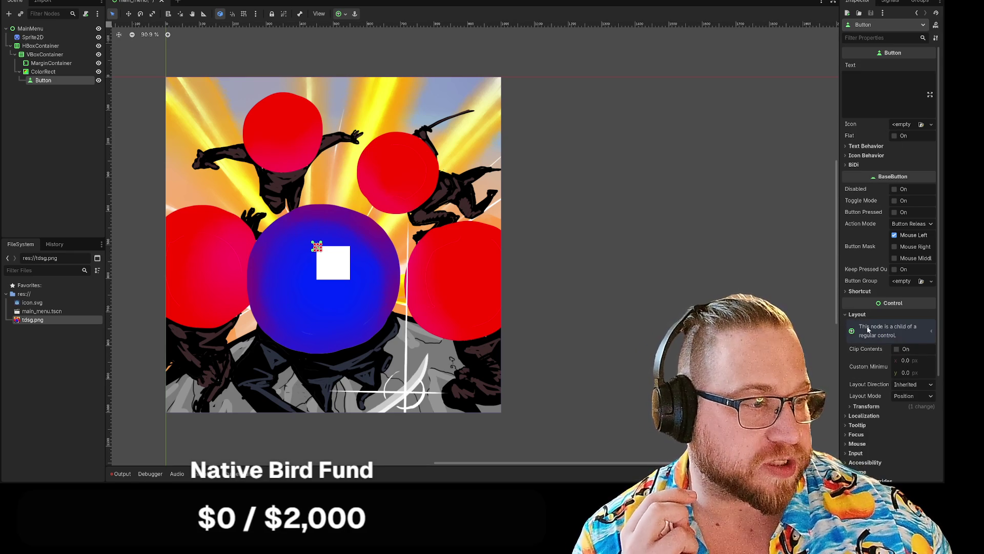
{"action": "left_click", "coordinate": [905, 360]}
{"action": "type", "text": "100"}
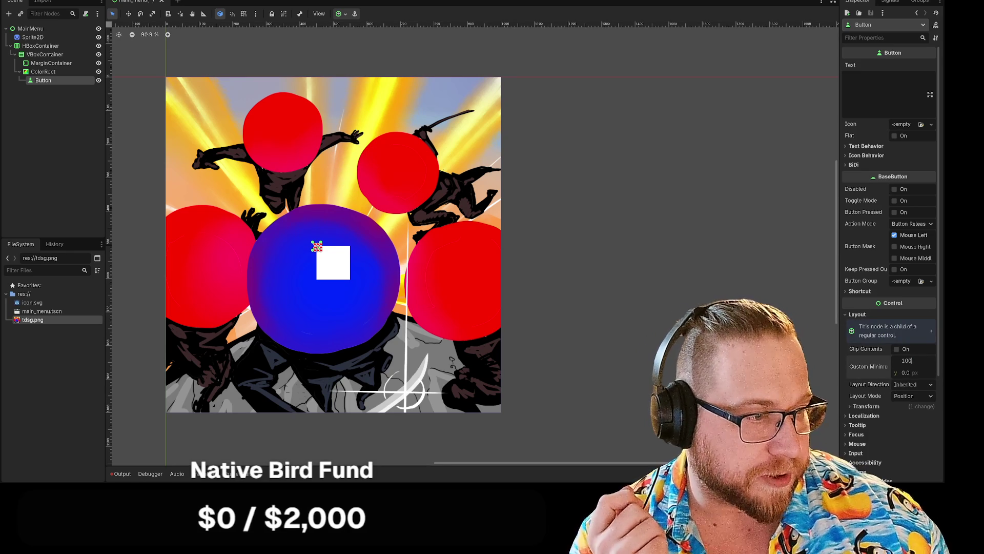
{"action": "key", "text": "Tab"}
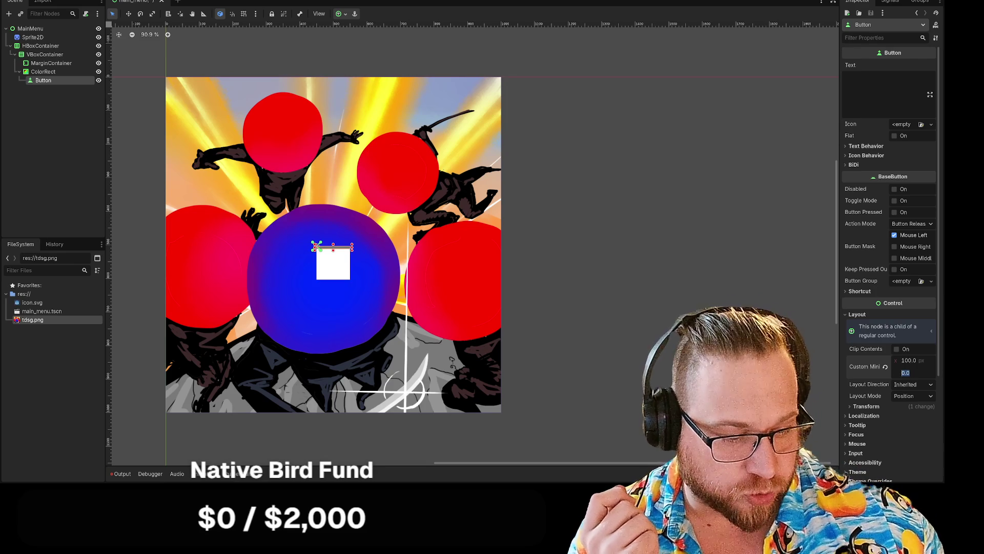
{"action": "type", "text": "50"}
{"action": "key", "text": "Return"}
{"action": "key", "text": "Escape"}
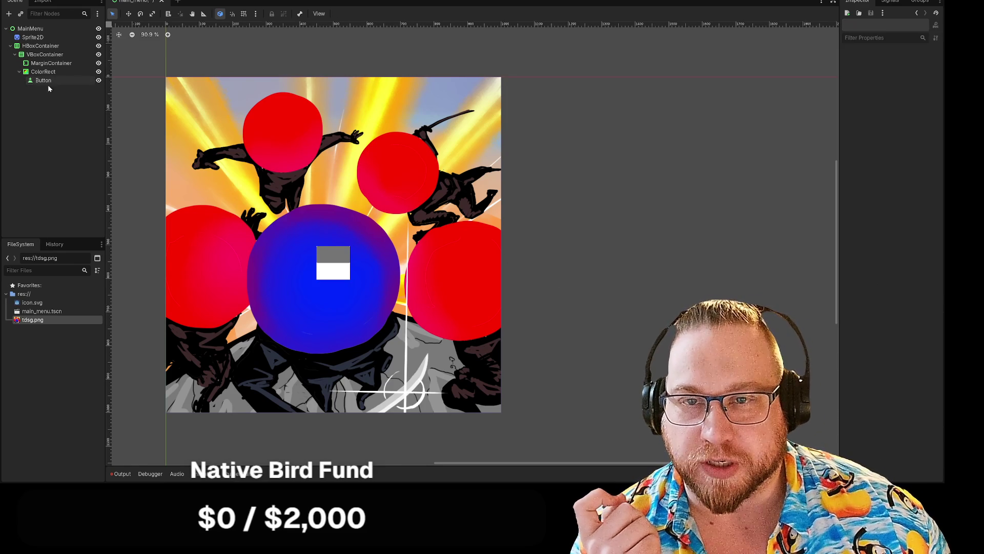
{"action": "left_click_drag", "start_coordinate": [43, 81], "coordinate": [44, 55]}
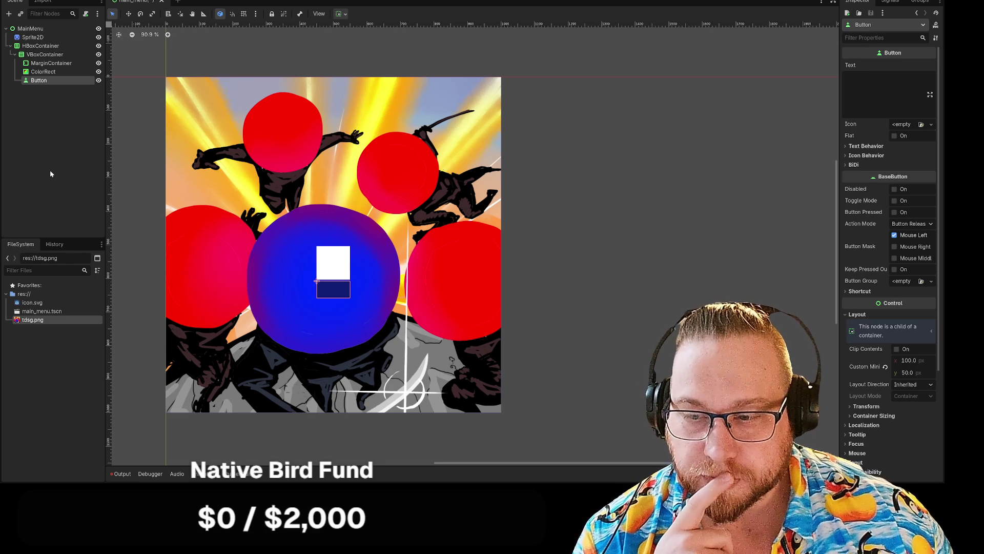
{"action": "left_click", "coordinate": [43, 72]}
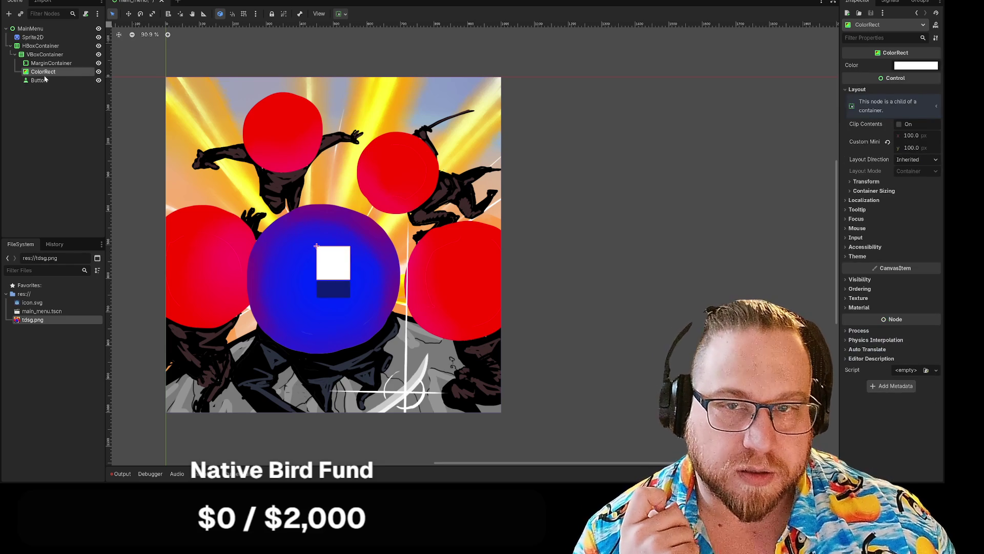
Cut the ColorRect and paste a copy of MarginContainer into the VBoxContainer below Button
{"action": "right_click", "coordinate": [39, 75]}
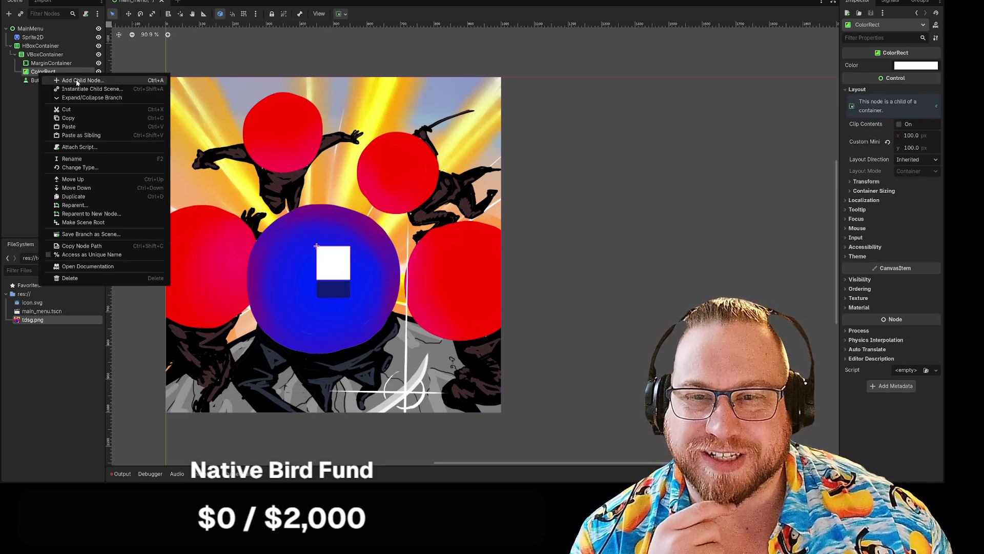
{"action": "left_click", "coordinate": [66, 112]}
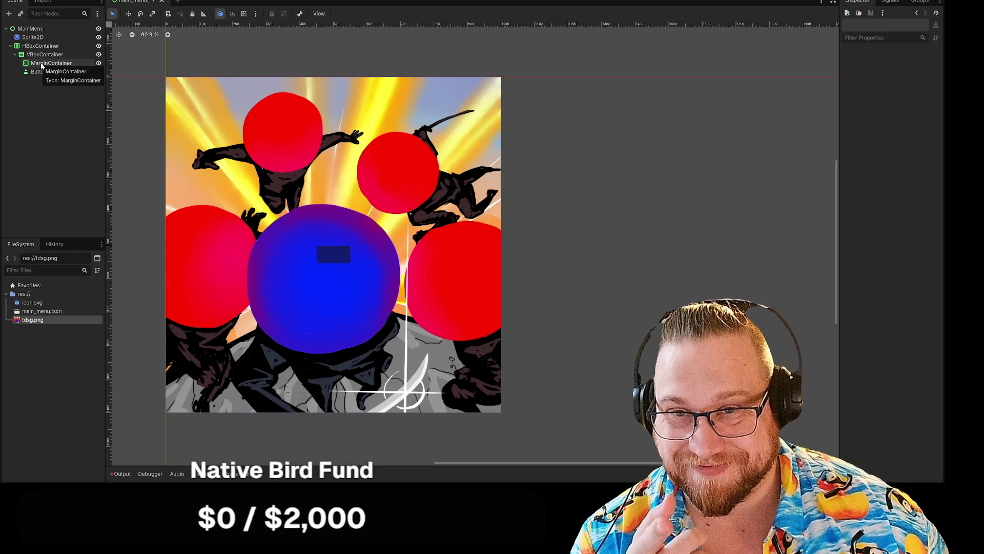
{"action": "right_click", "coordinate": [41, 64]}
{"action": "left_click", "coordinate": [53, 94]}
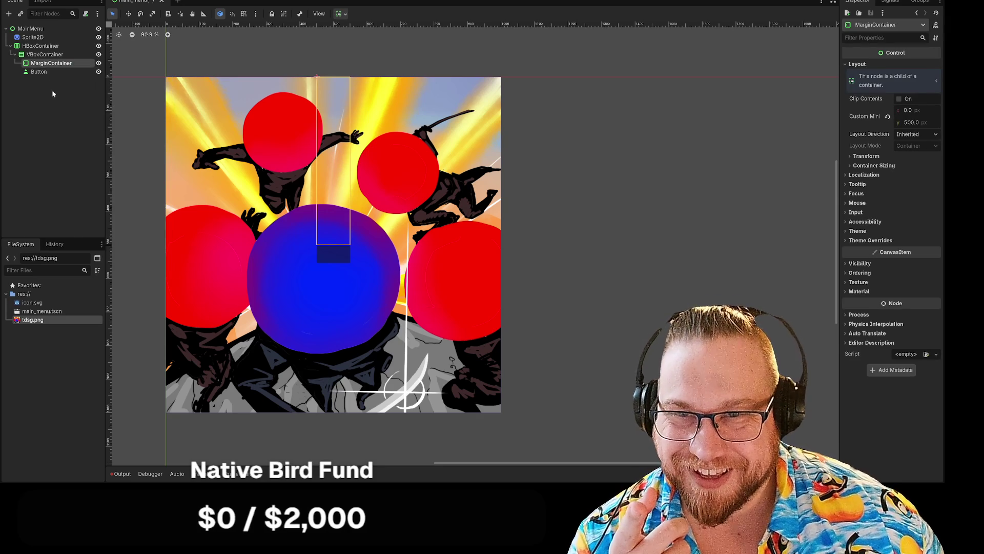
{"action": "right_click", "coordinate": [33, 54]}
{"action": "left_click", "coordinate": [69, 109]}
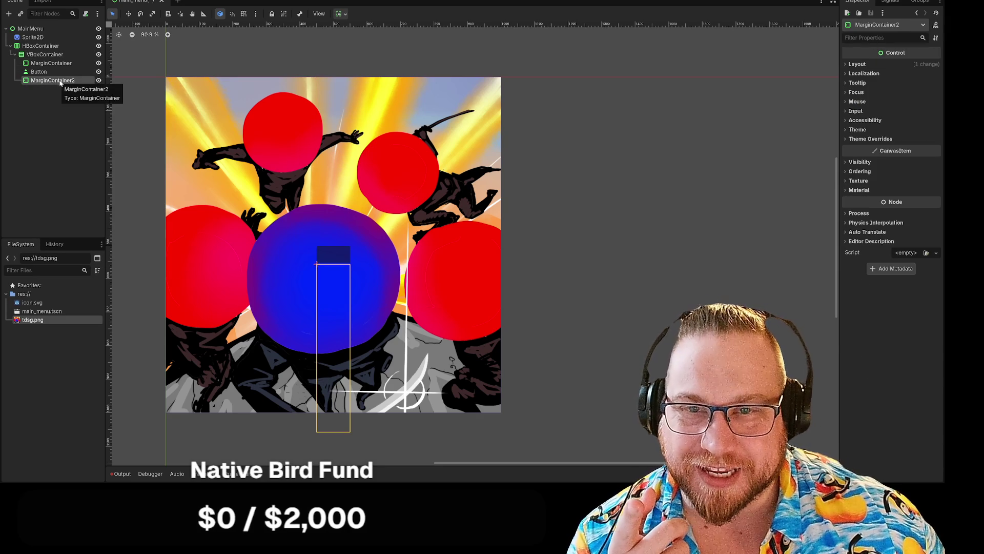
Duplicate the Button together with MarginContainer2, creating Button2 and MarginContainer3
{"action": "right_click", "coordinate": [40, 74]}
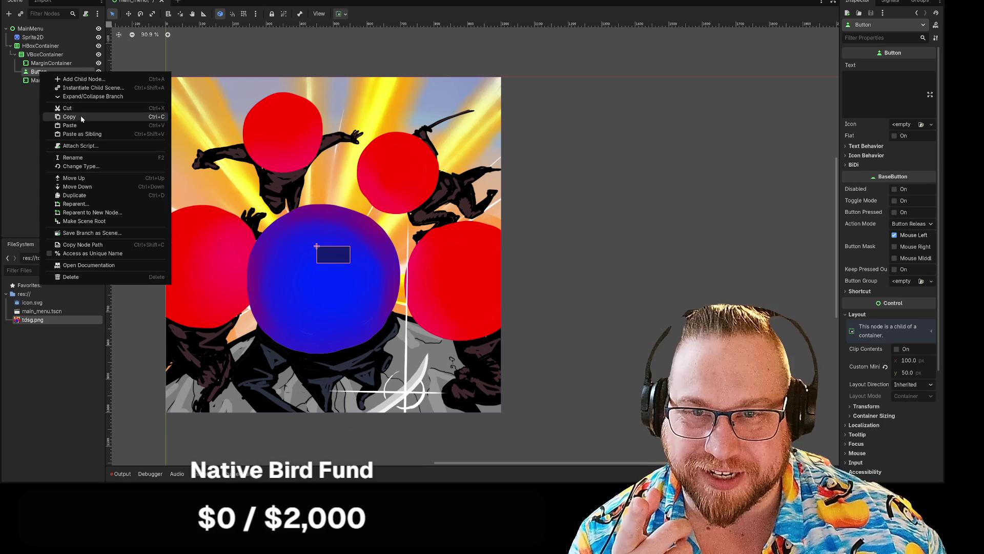
{"action": "left_click", "coordinate": [81, 108]}
{"action": "left_click", "coordinate": [39, 82], "text": "shift"}
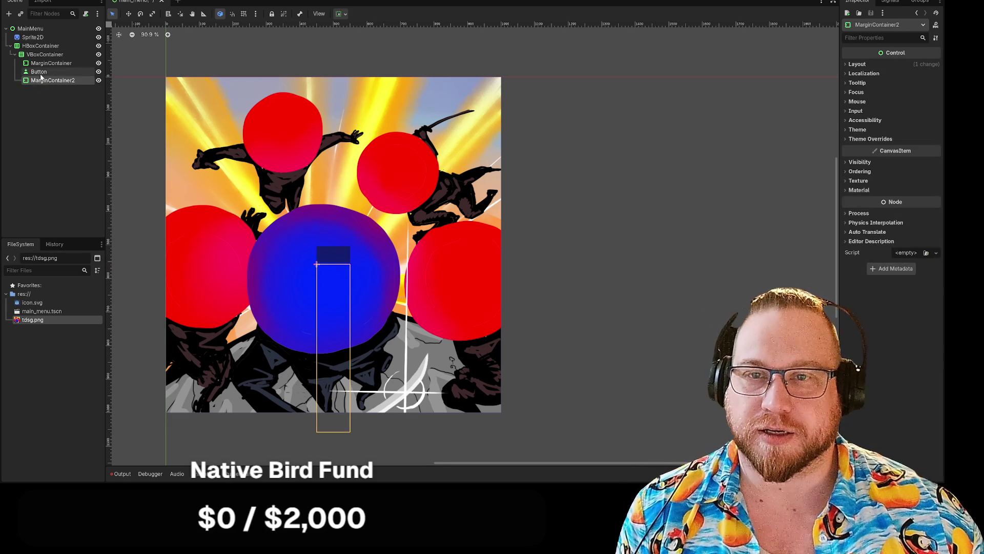
{"action": "right_click", "coordinate": [43, 72]}
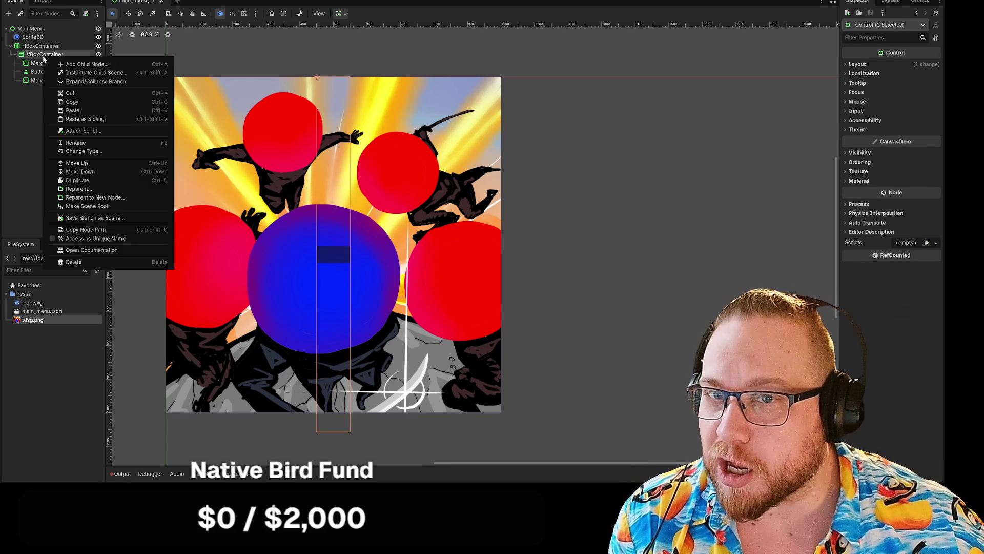
{"action": "left_click", "coordinate": [78, 113]}
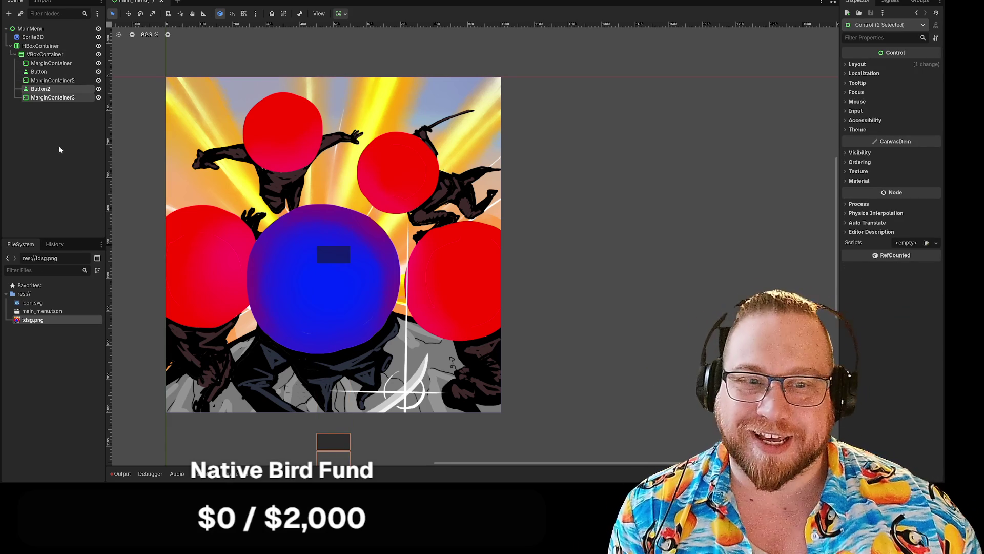
Set MarginContainer2's Custom Minimum Size height to 50 px
{"action": "left_click", "coordinate": [48, 81]}
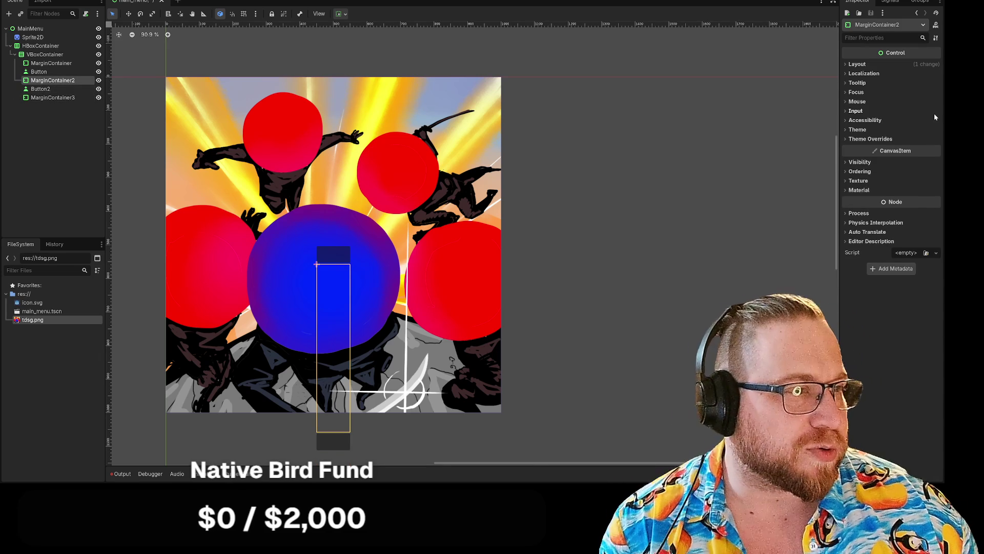
{"action": "left_click", "coordinate": [845, 64]}
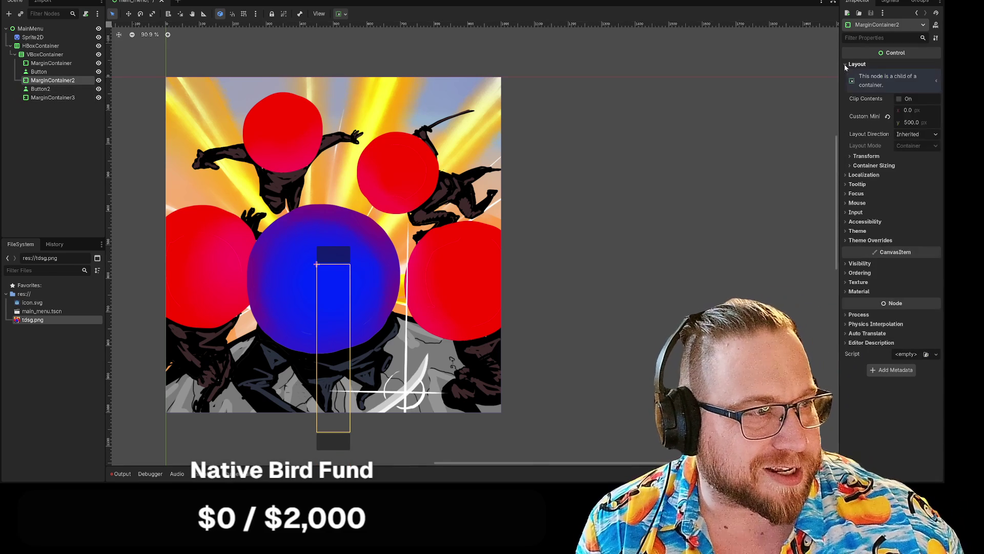
{"action": "left_click", "coordinate": [913, 123]}
{"action": "type", "text": "20"}
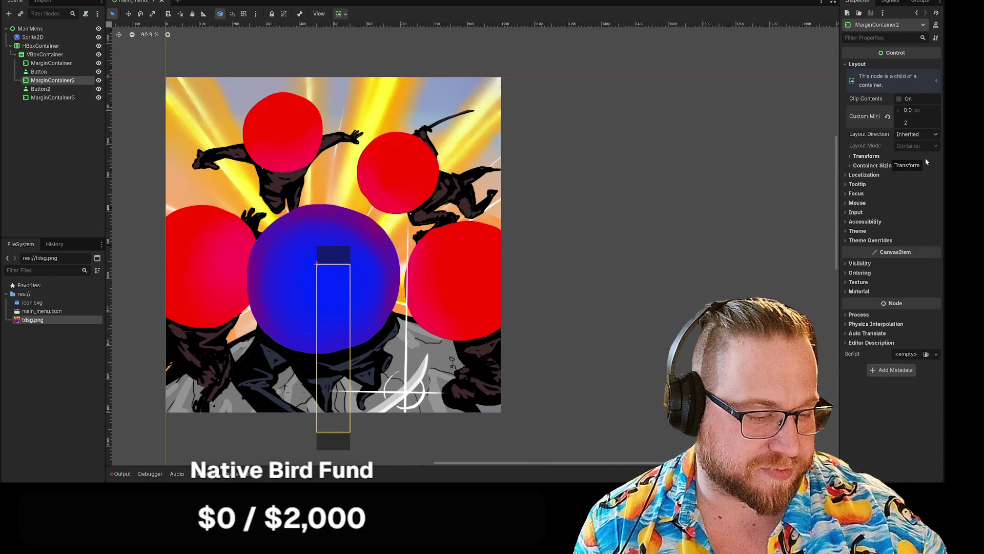
{"action": "type", "text": "50"}
{"action": "key", "text": "Return"}
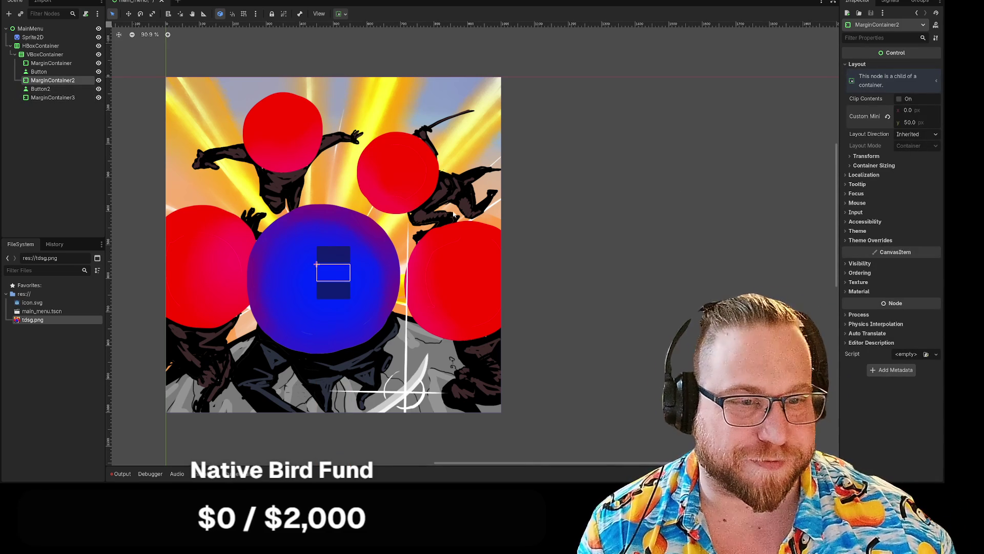
{"action": "left_click", "coordinate": [910, 123]}
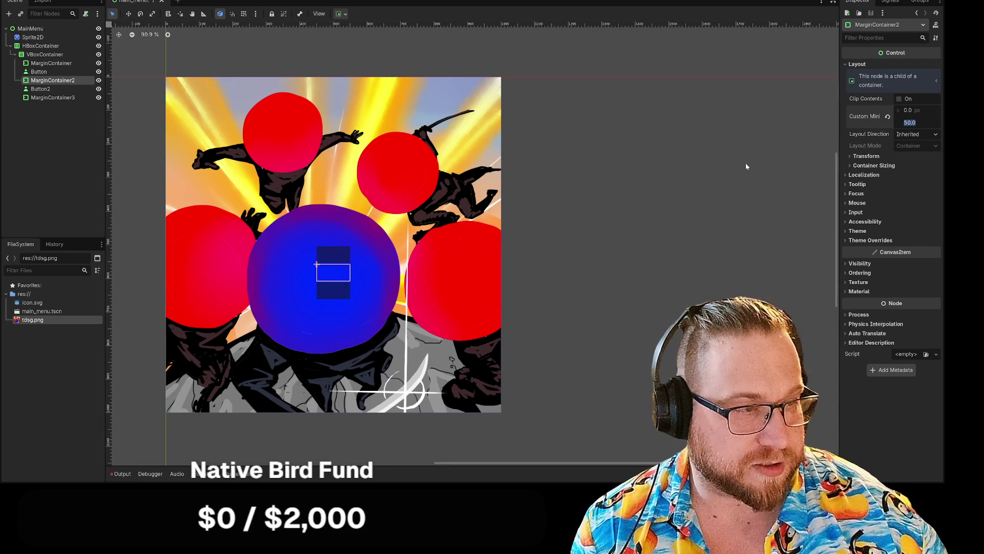
{"action": "type", "text": "10"}
{"action": "left_click", "coordinate": [746, 166]}
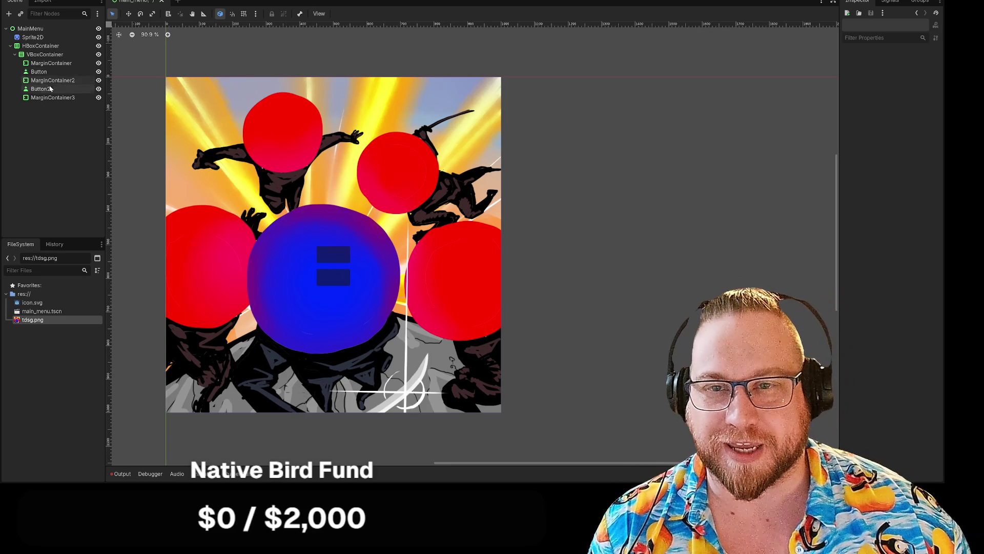
Set the first Button's minimum width to 250 px
{"action": "left_click", "coordinate": [39, 72]}
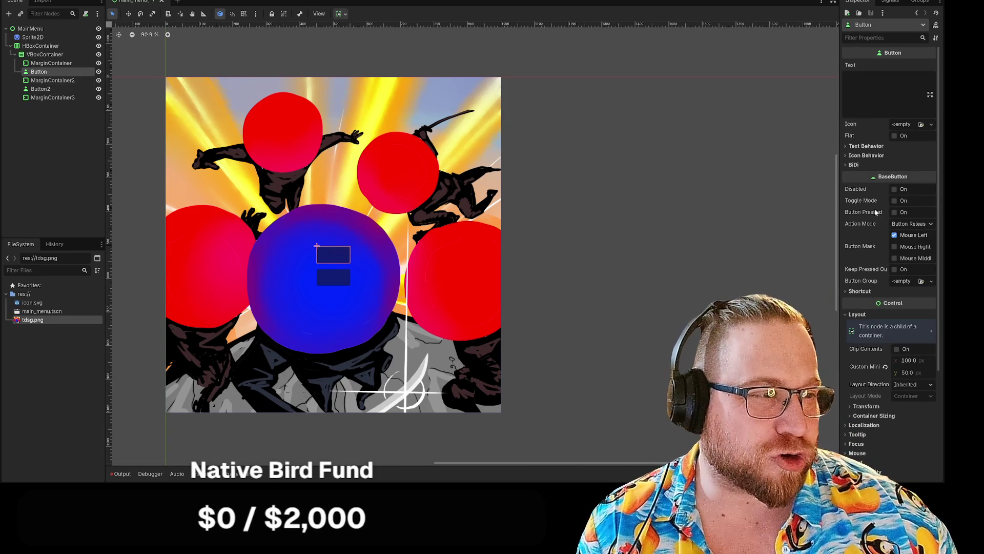
{"action": "left_click", "coordinate": [908, 361]}
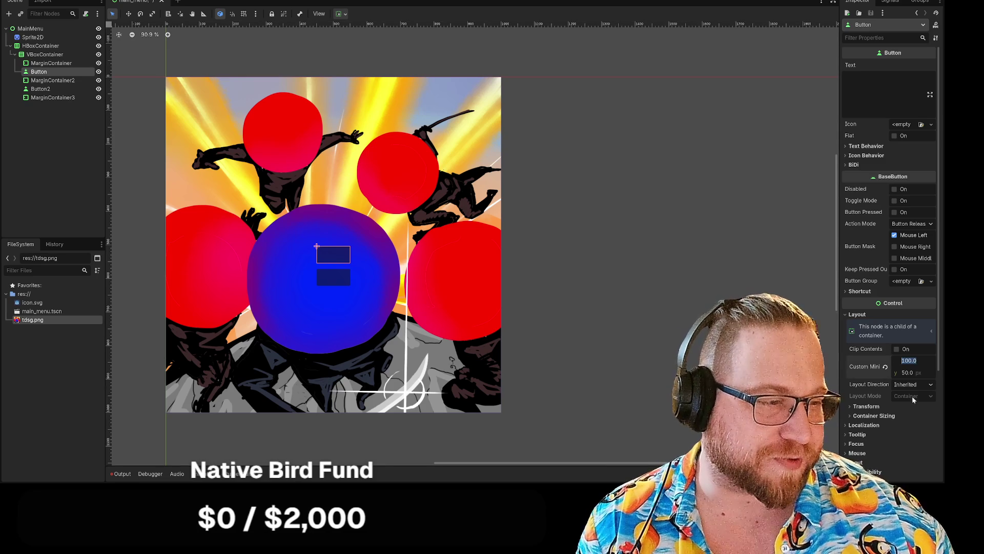
{"action": "type", "text": "250"}
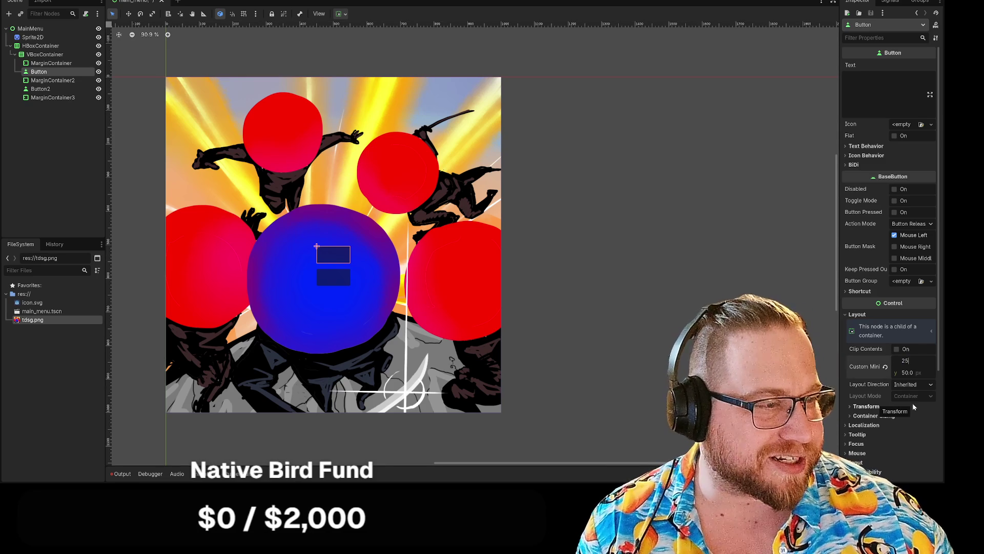
{"action": "left_click", "coordinate": [631, 308]}
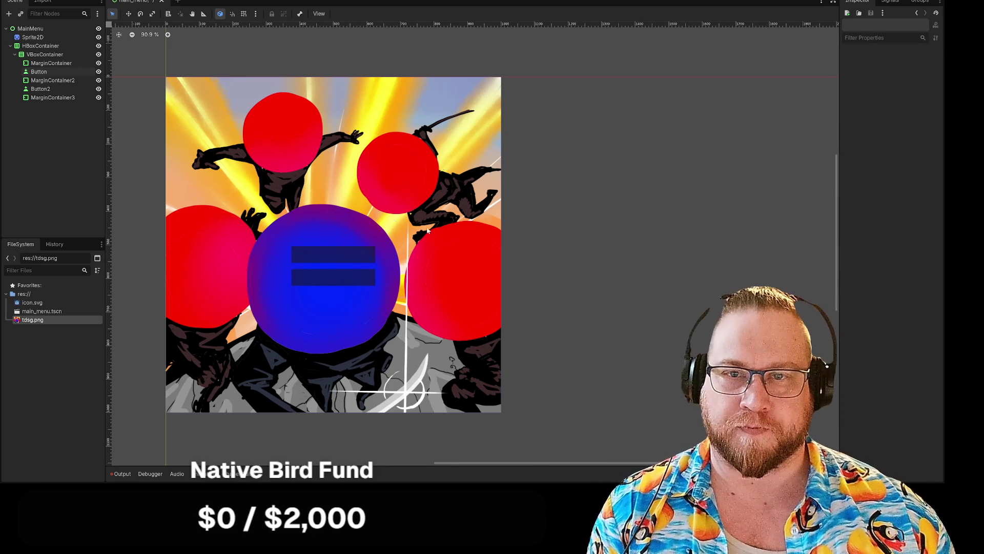
Enter the placeholder text 'hdhdfh' as the first Button's label
{"action": "left_click", "coordinate": [57, 73]}
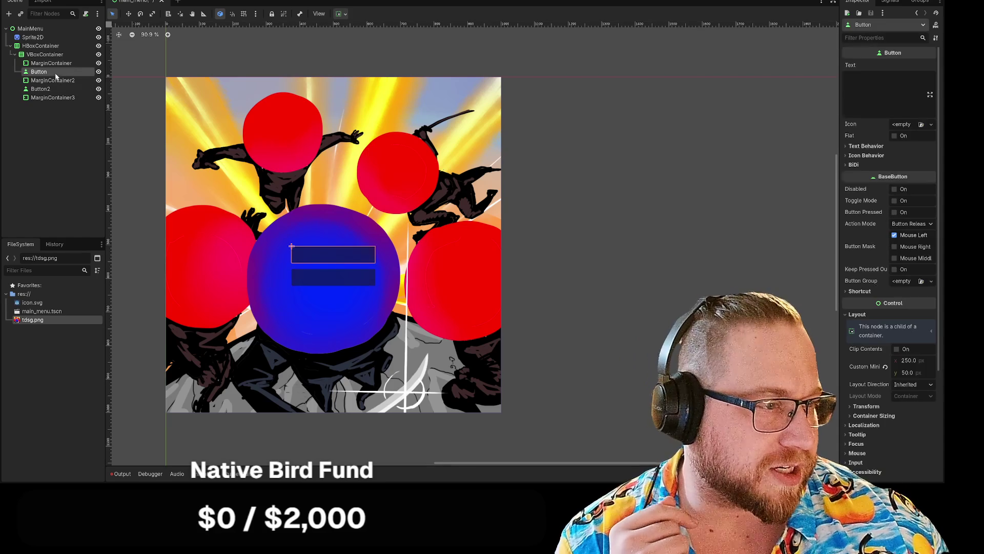
{"action": "scroll", "coordinate": [914, 451], "scroll_direction": "down", "scroll_amount": 2}
{"action": "scroll", "coordinate": [914, 450], "scroll_direction": "down", "scroll_amount": 2}
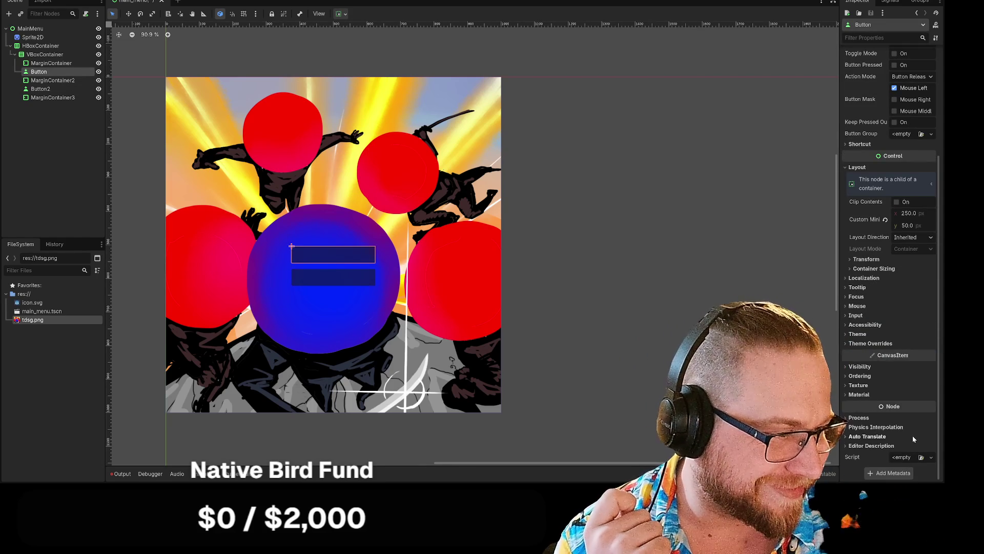
{"action": "scroll", "coordinate": [909, 402], "scroll_direction": "up", "scroll_amount": 3}
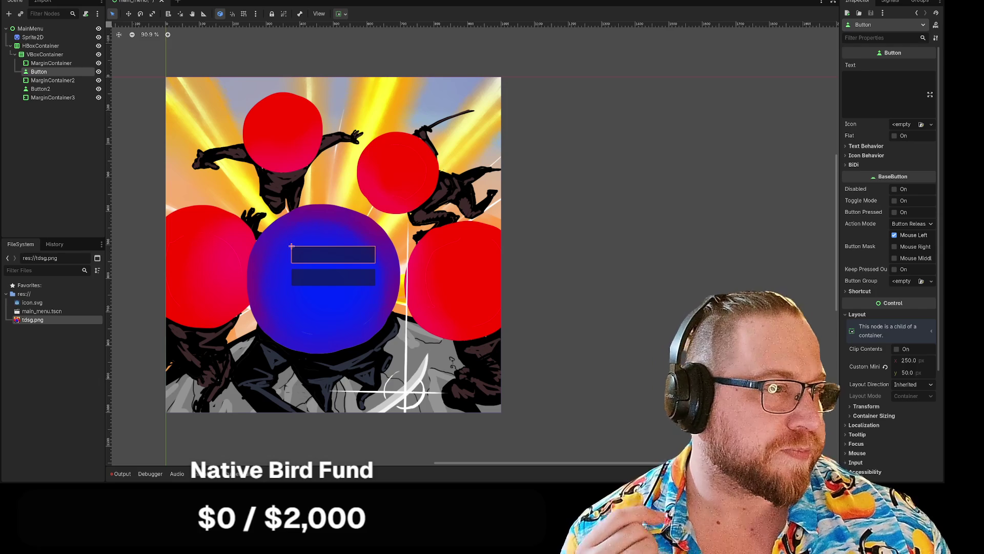
{"action": "type", "text": "hdhdfh"}
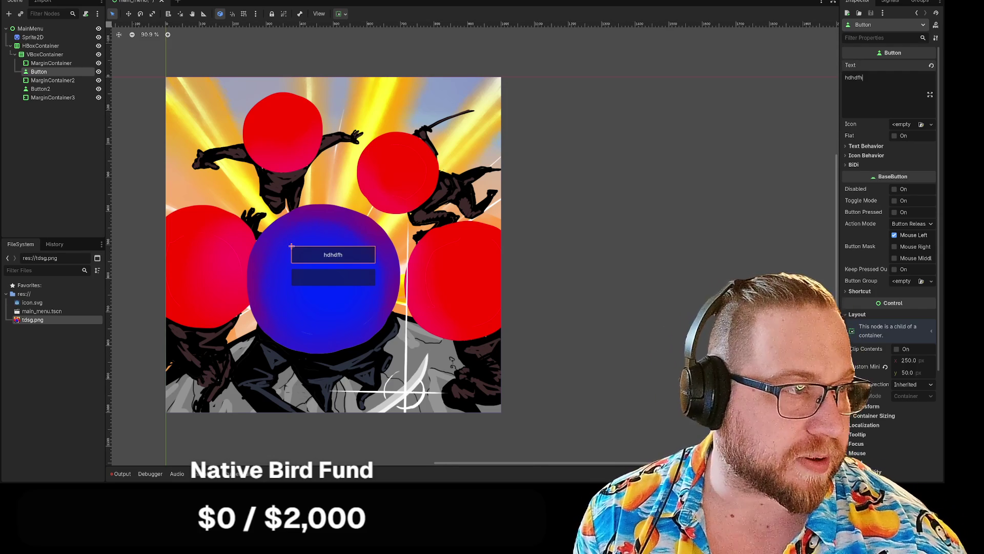
{"action": "left_click", "coordinate": [608, 272]}
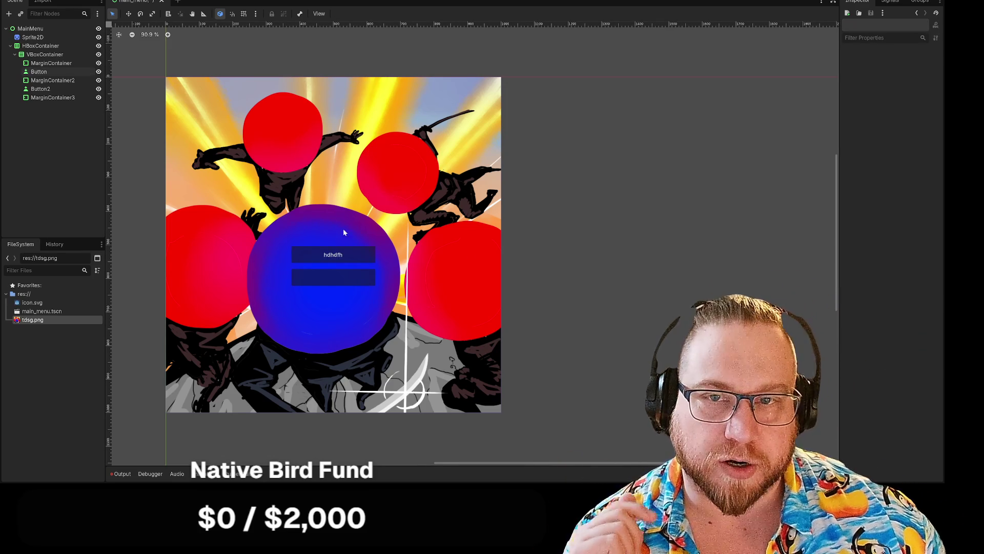
{"action": "left_click", "coordinate": [343, 254]}
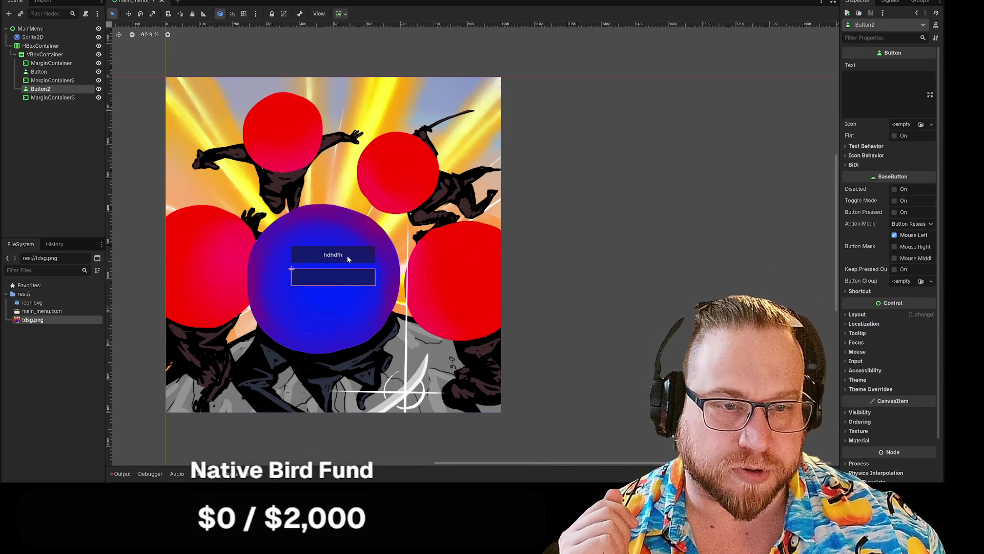
{"action": "left_click", "coordinate": [739, 69]}
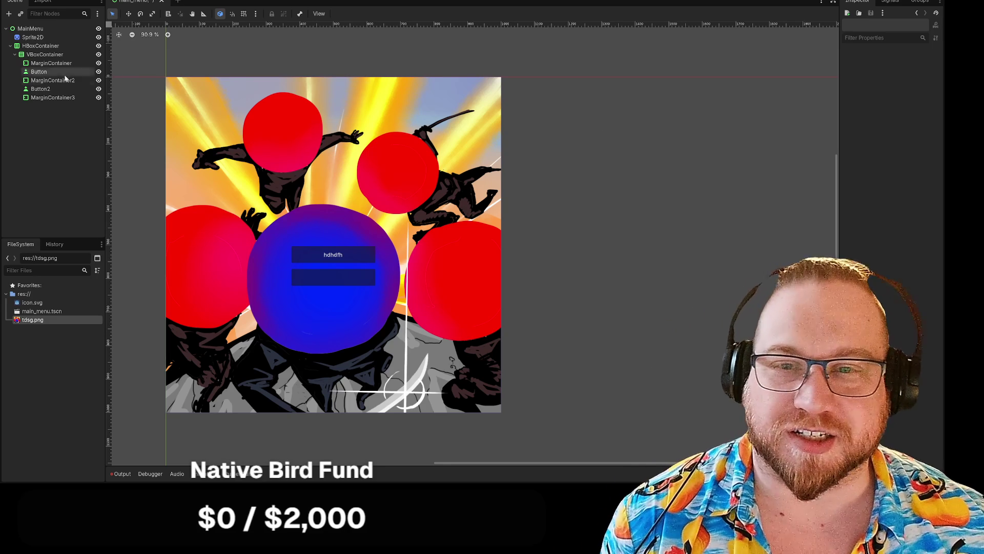
Rename the first Button node to btnPlay
{"action": "right_click", "coordinate": [41, 73]}
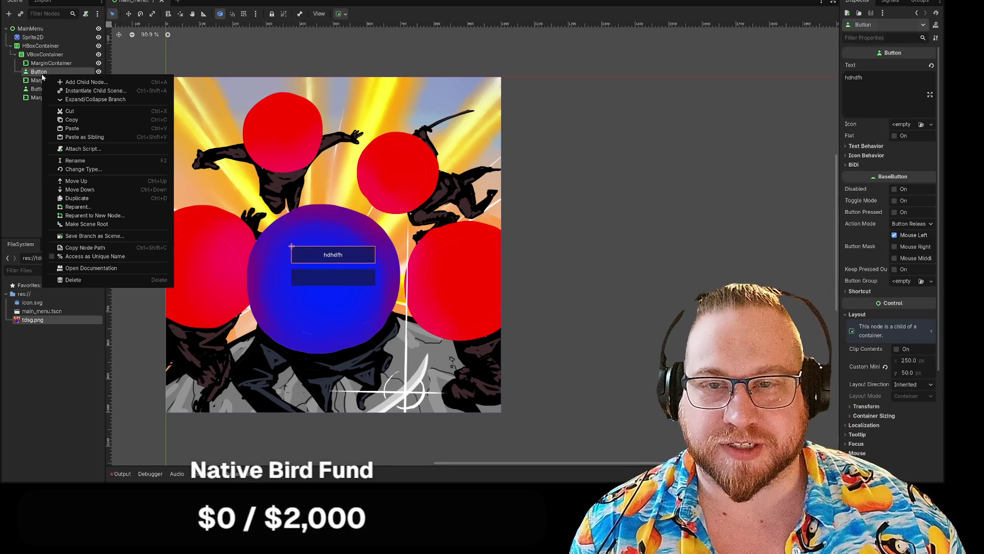
{"action": "left_click", "coordinate": [76, 162]}
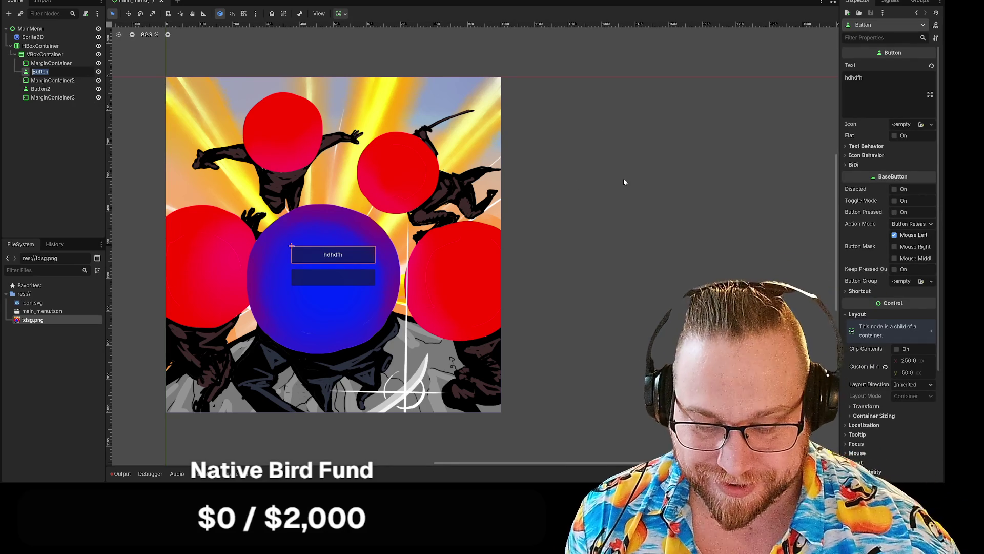
{"action": "type", "text": "Pla"}
{"action": "key", "text": "BackSpace"}
{"action": "key", "text": "BackSpace"}
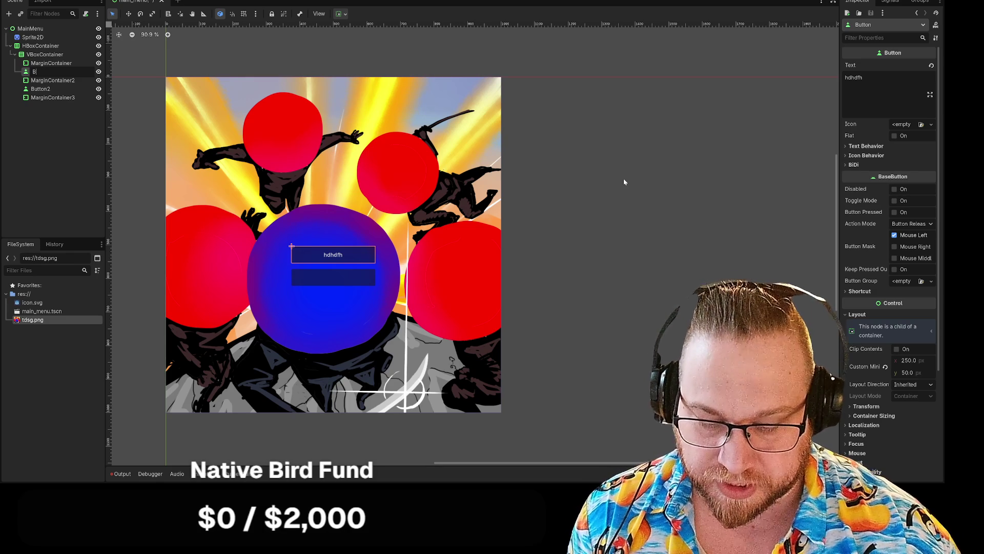
{"action": "key", "text": "BackSpace"}
{"action": "key", "text": "BackSpace"}
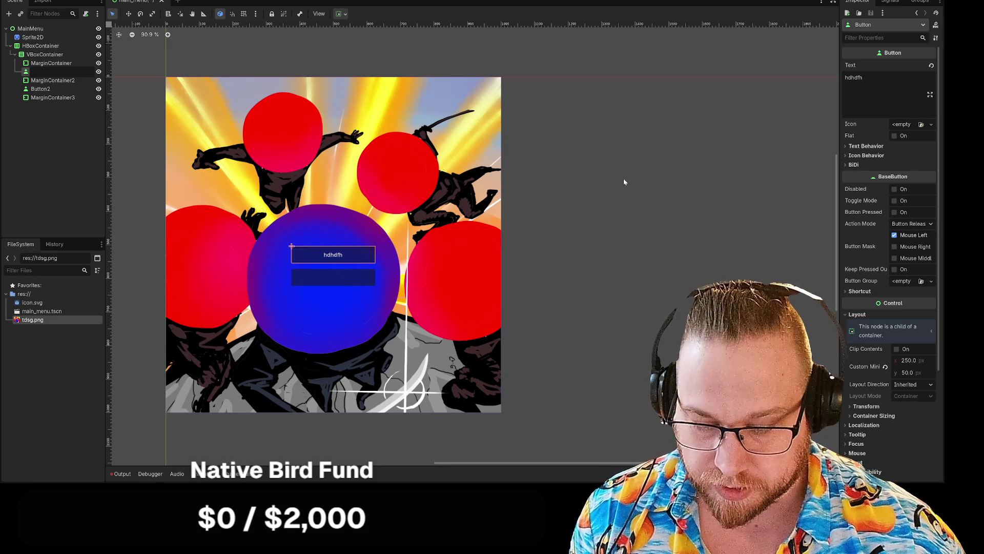
{"action": "type", "text": "btnP"}
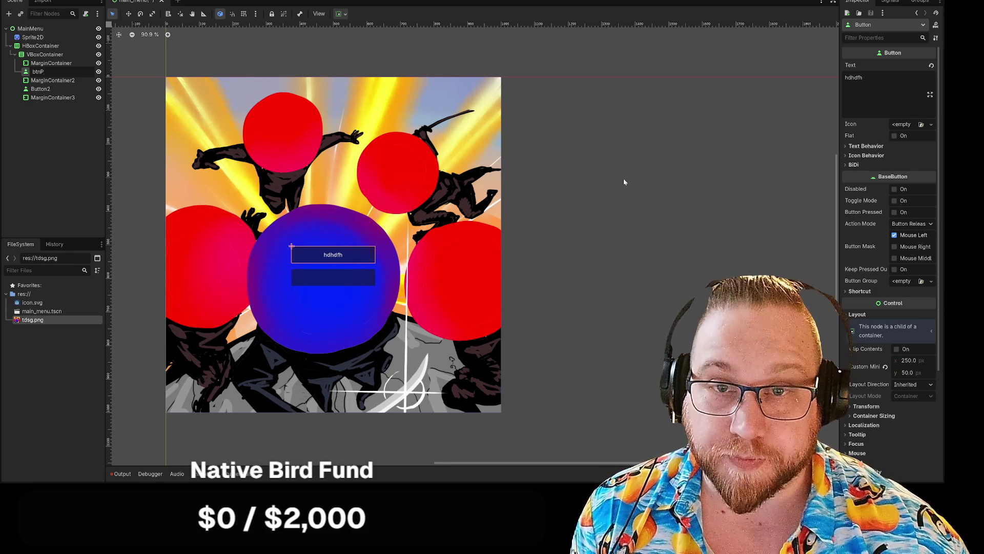
{"action": "type", "text": "lay"}
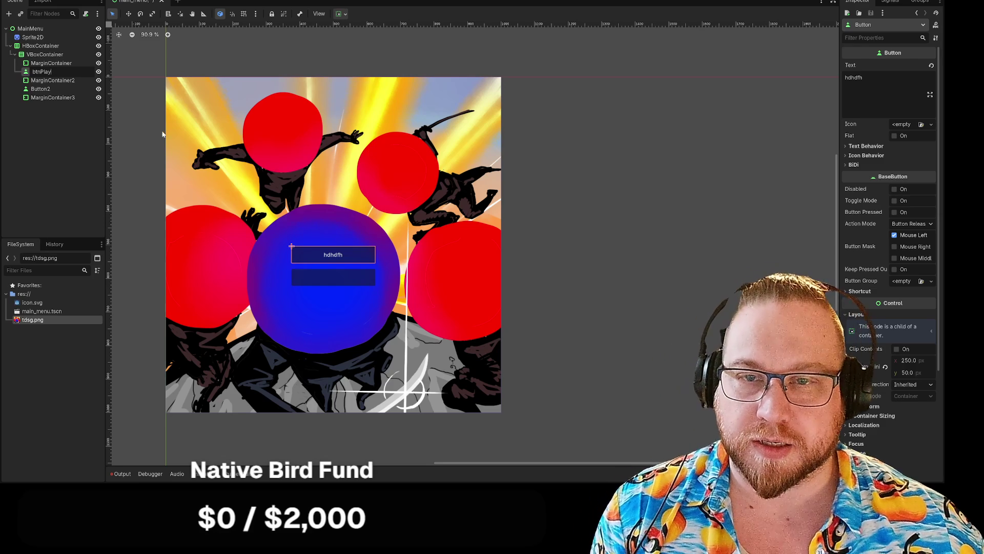
Rename Button2 to btnSettings
{"action": "left_click", "coordinate": [40, 89]}
{"action": "right_click", "coordinate": [42, 89]}
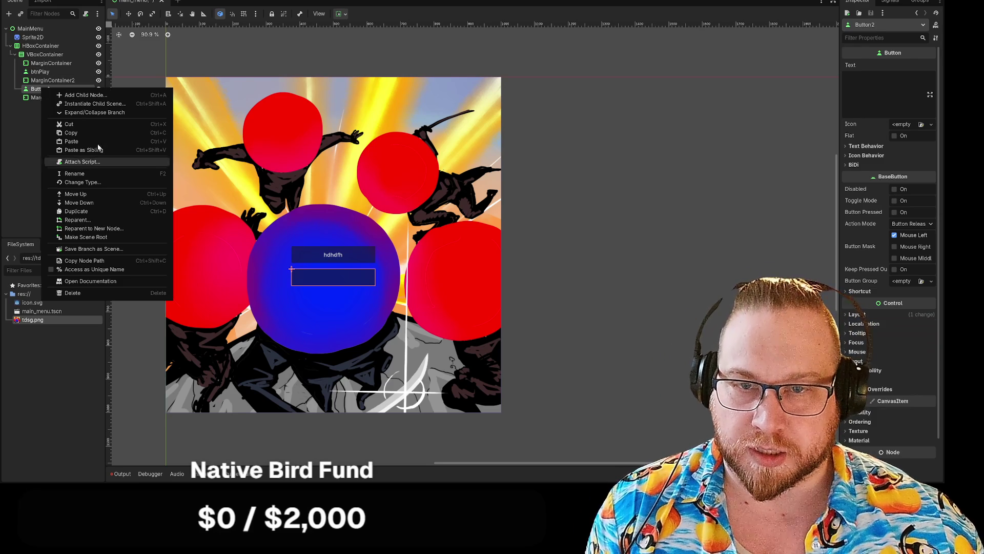
{"action": "left_click", "coordinate": [82, 174]}
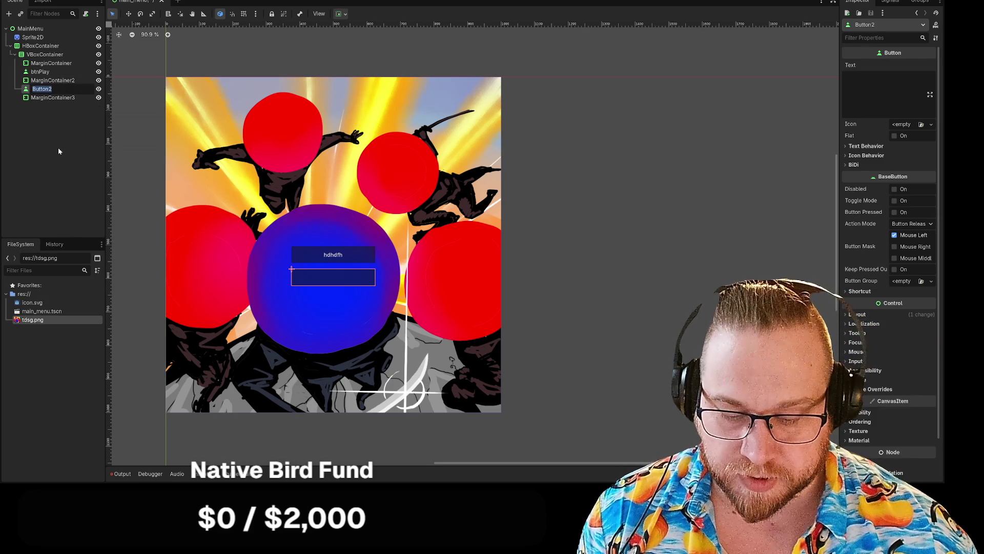
{"action": "type", "text": "btnSet"}
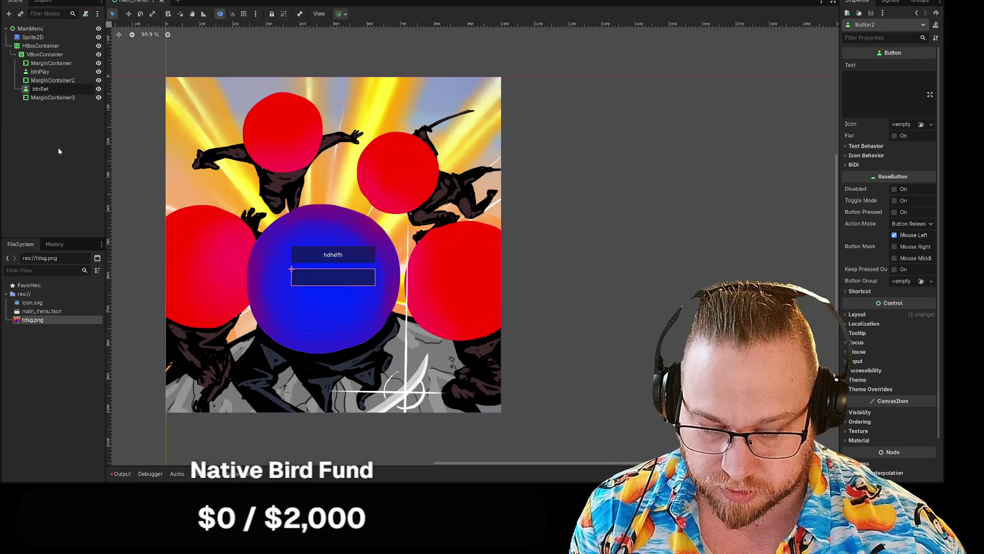
{"action": "type", "text": "tings"}
{"action": "key", "text": "Return"}
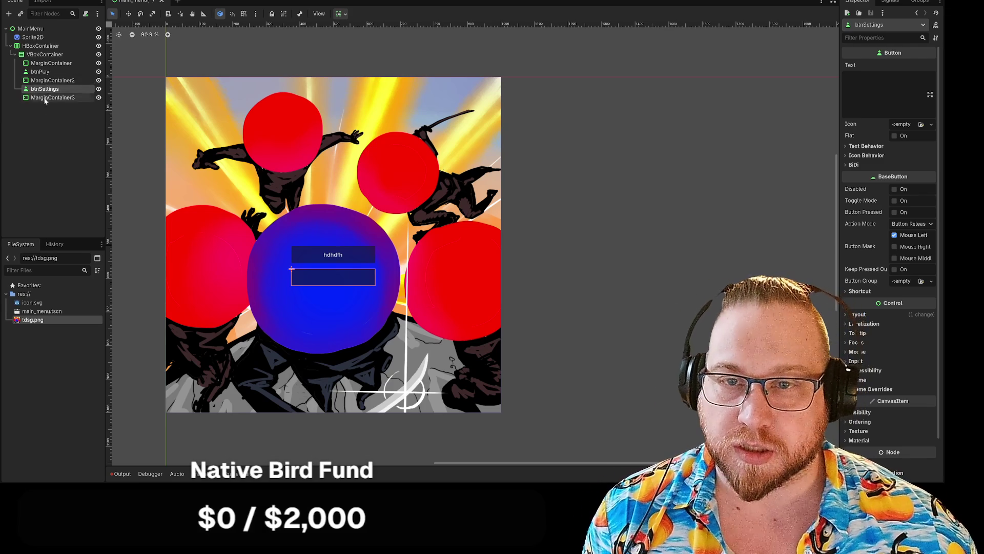
Set MarginContainer3's minimum height to 20 px
{"action": "left_click", "coordinate": [46, 99]}
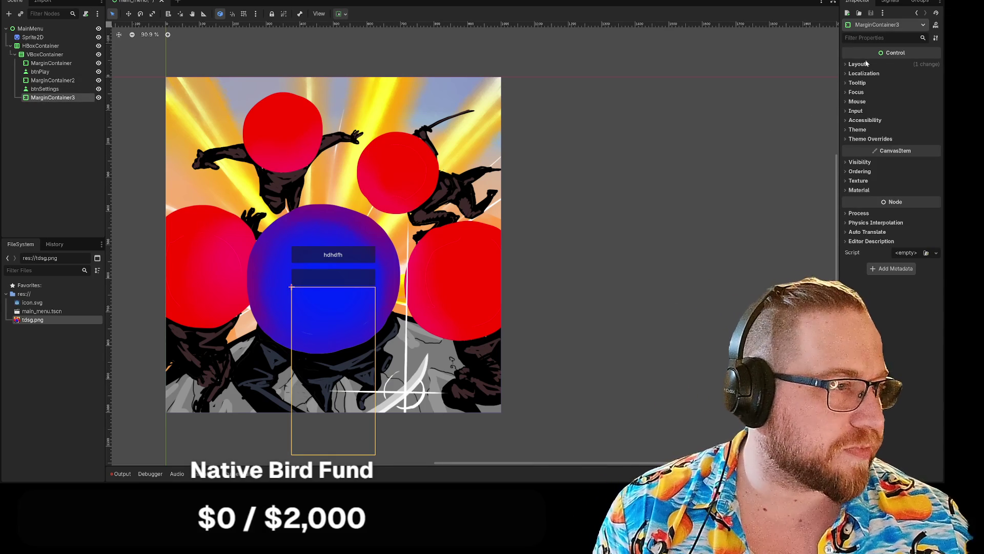
{"action": "left_click", "coordinate": [847, 64]}
{"action": "left_click", "coordinate": [912, 123]}
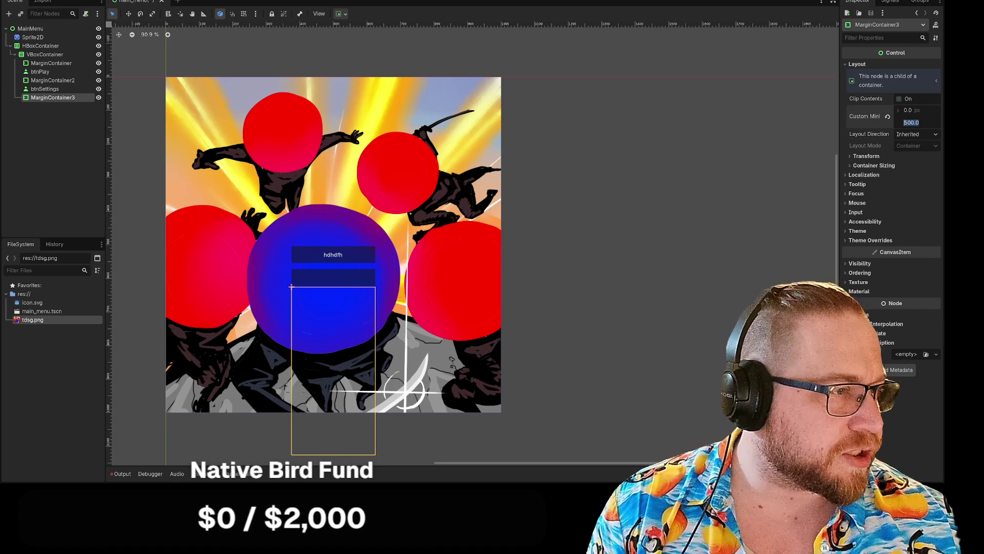
{"action": "type", "text": "20"}
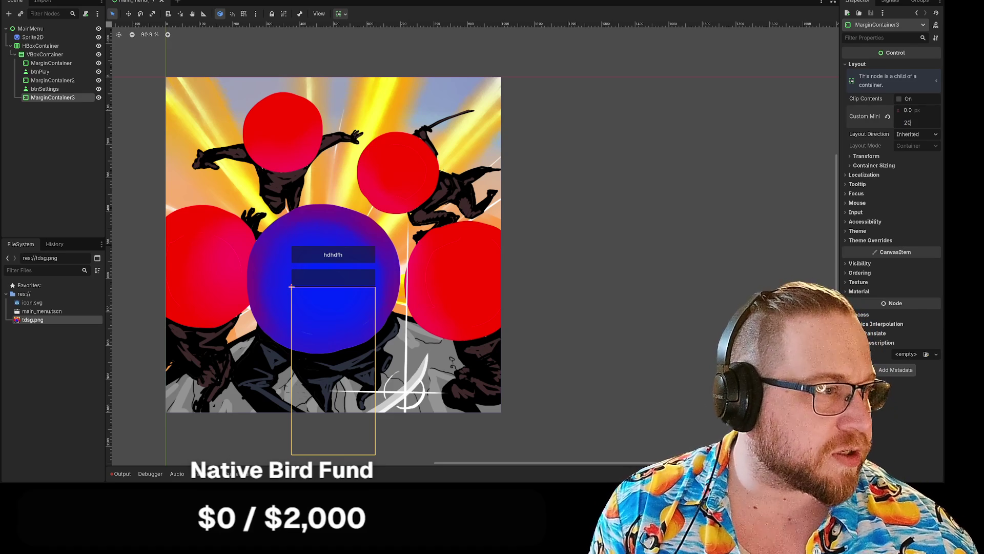
{"action": "left_click", "coordinate": [731, 230]}
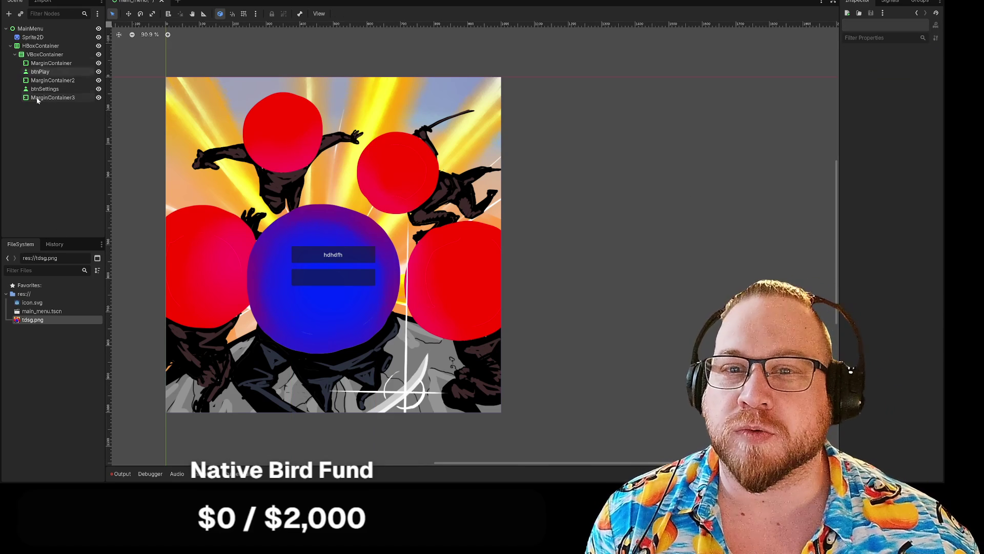
Copy btnSettings into the VBoxContainer as btnSettings2
{"action": "left_click", "coordinate": [45, 88]}
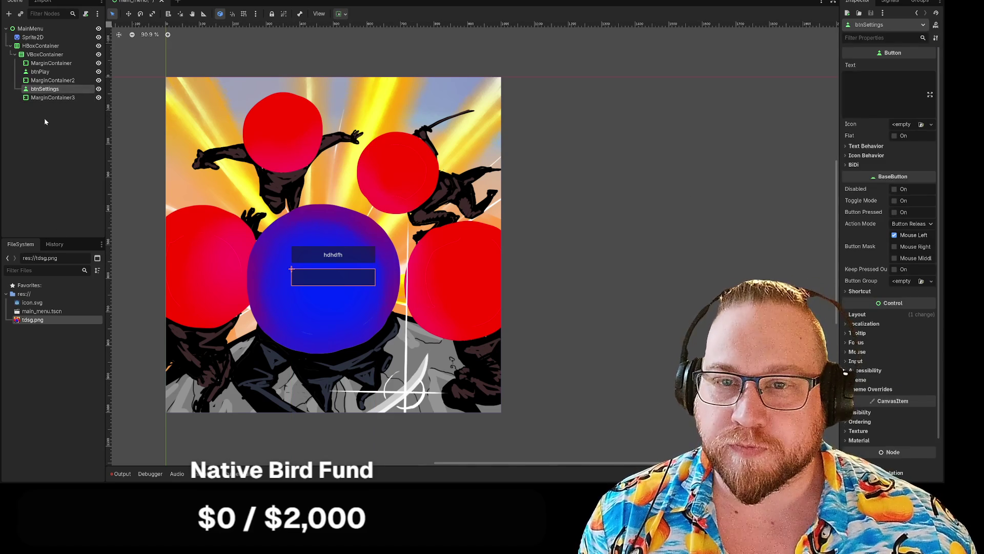
{"action": "left_click", "coordinate": [45, 118]}
{"action": "key", "text": "ctrl+v"}
{"action": "left_click_drag", "start_coordinate": [31, 106], "coordinate": [42, 55]}
{"action": "left_click", "coordinate": [67, 144]}
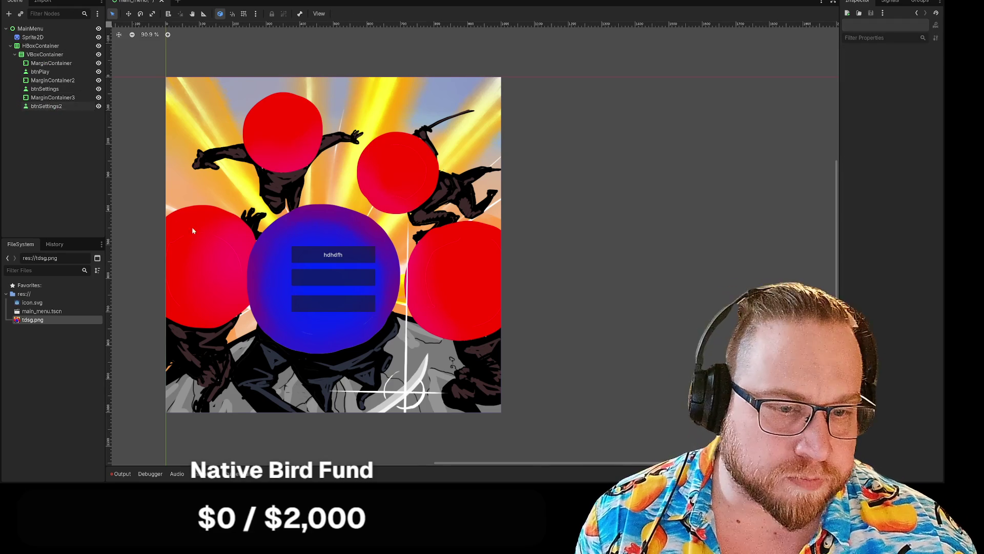
Compare the MarginContainer2 and MarginContainer3 spacing and start editing MarginContainer3's minimum height
{"action": "left_click", "coordinate": [45, 81]}
{"action": "left_click", "coordinate": [48, 97]}
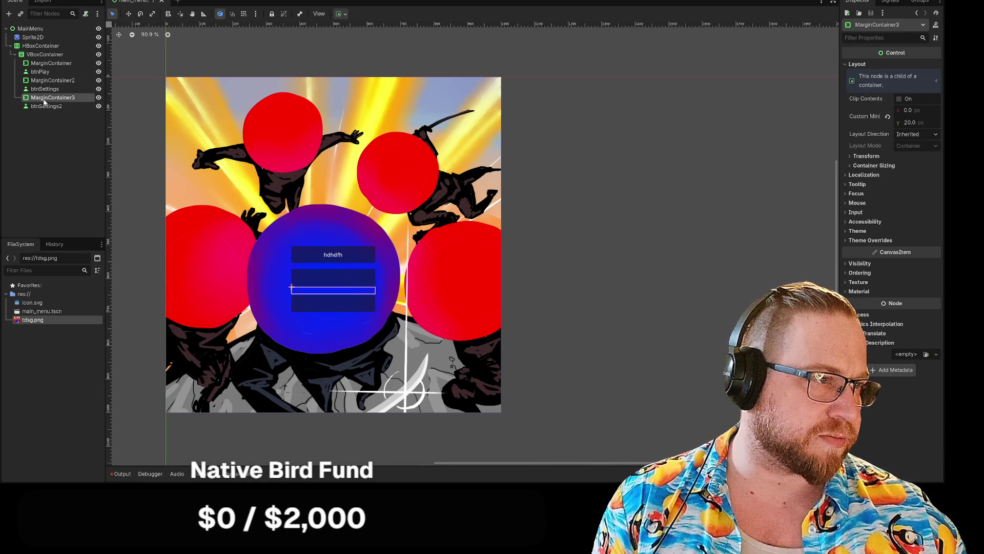
{"action": "left_click", "coordinate": [46, 81]}
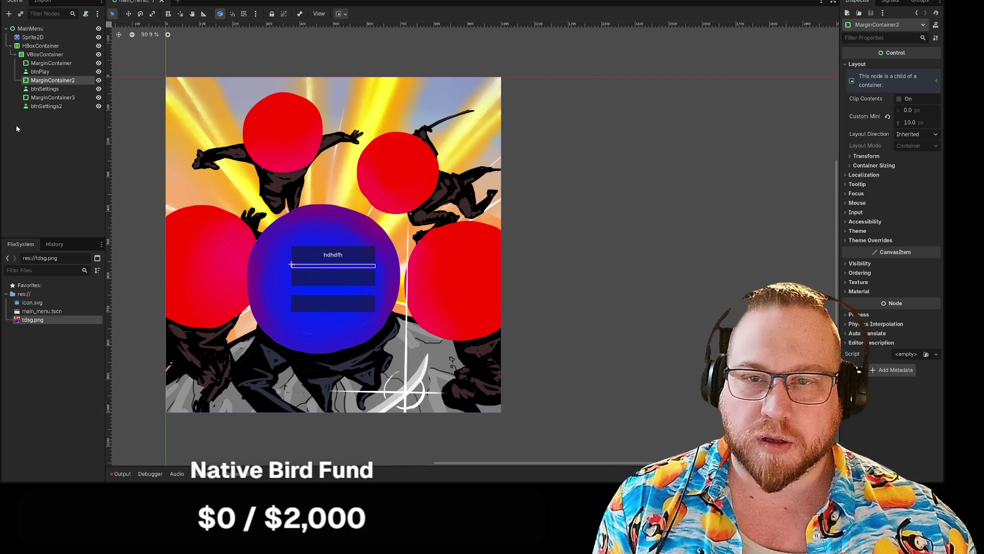
{"action": "left_click", "coordinate": [42, 98]}
{"action": "left_click", "coordinate": [910, 122]}
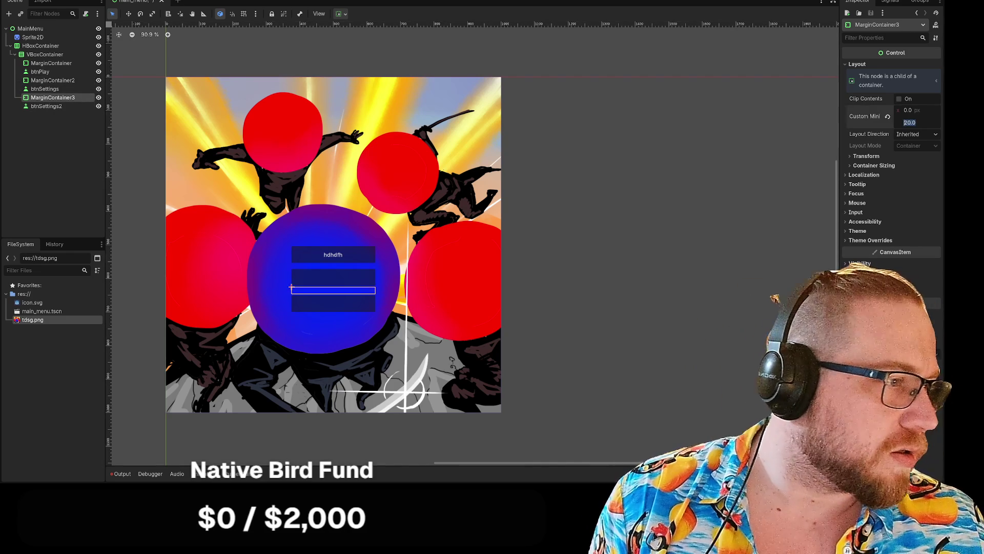
Set MarginContainer3's minimum height to 10 px to match MarginContainer2
{"action": "type", "text": "10"}
{"action": "left_click", "coordinate": [660, 167]}
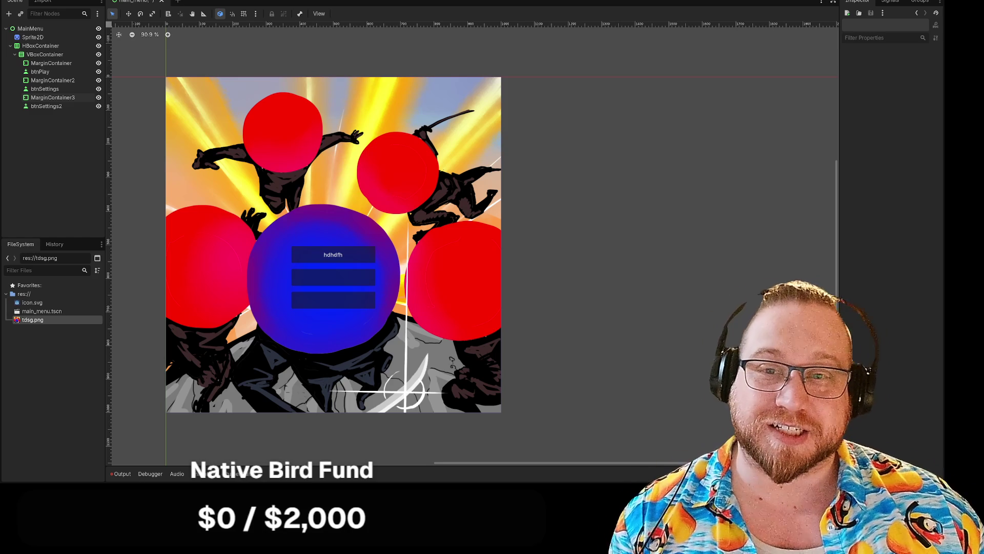
Label btnPlay as Play and btnSettings as Settings, and start typing Quit on btnSettings2
{"action": "left_click", "coordinate": [47, 71]}
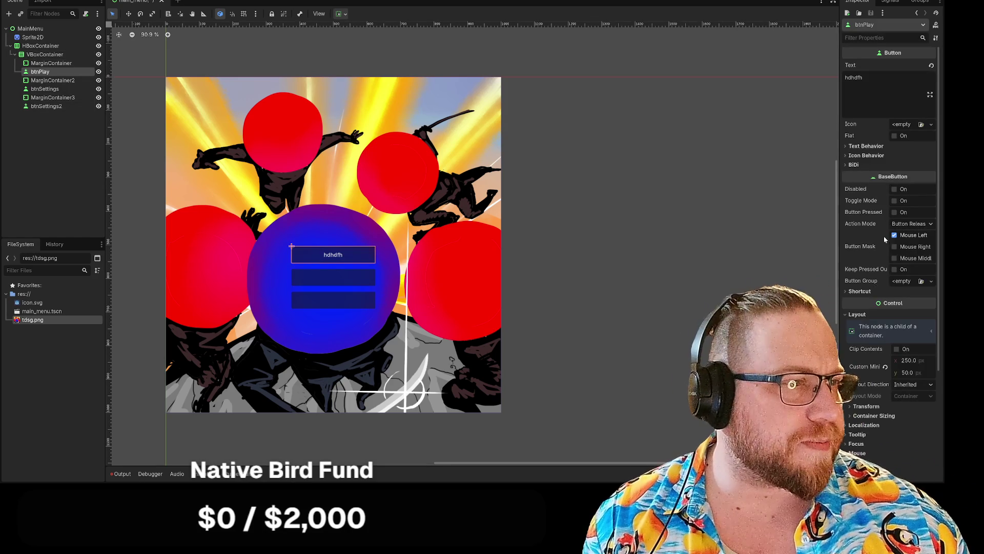
{"action": "key", "text": "ctrl+a"}
{"action": "type", "text": "Play"}
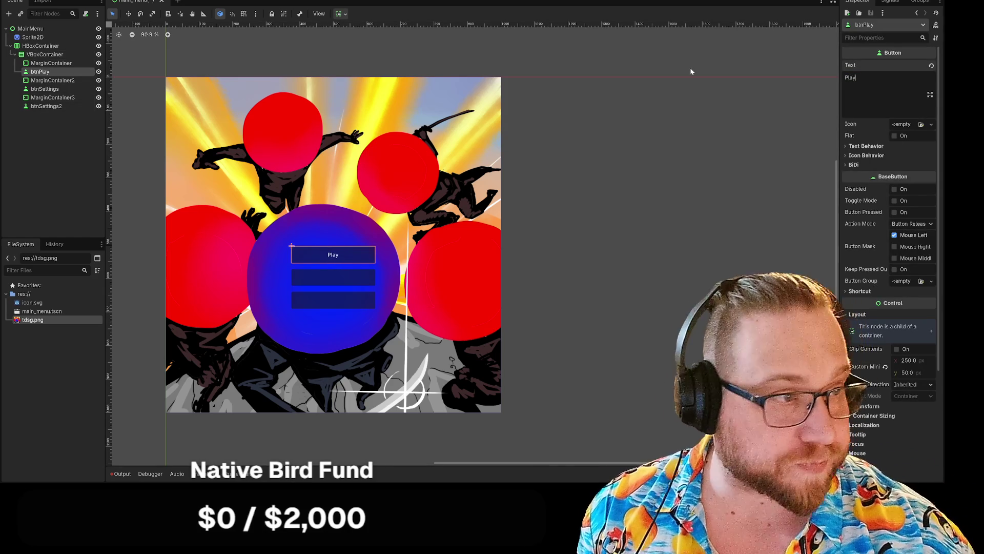
{"action": "left_click", "coordinate": [643, 224]}
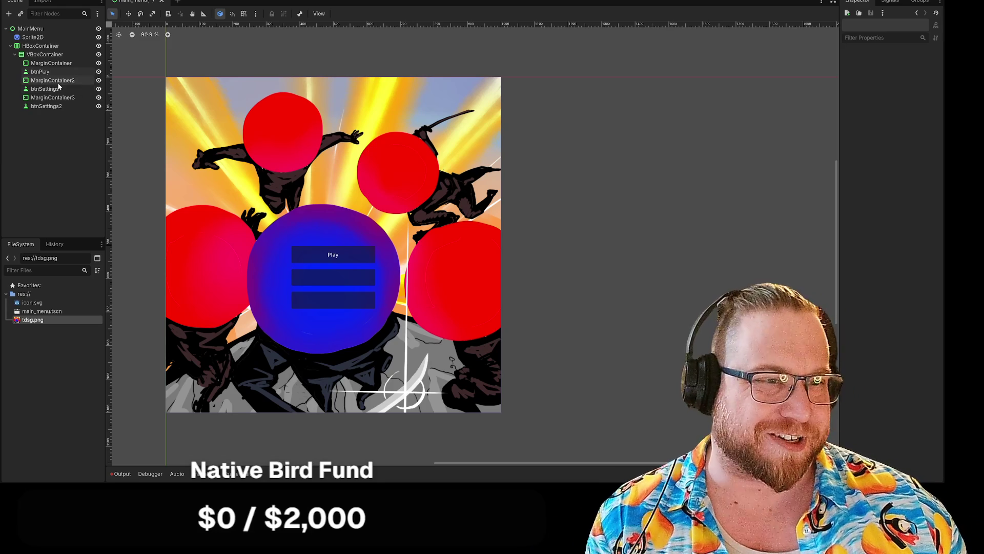
{"action": "double_click", "coordinate": [46, 90]}
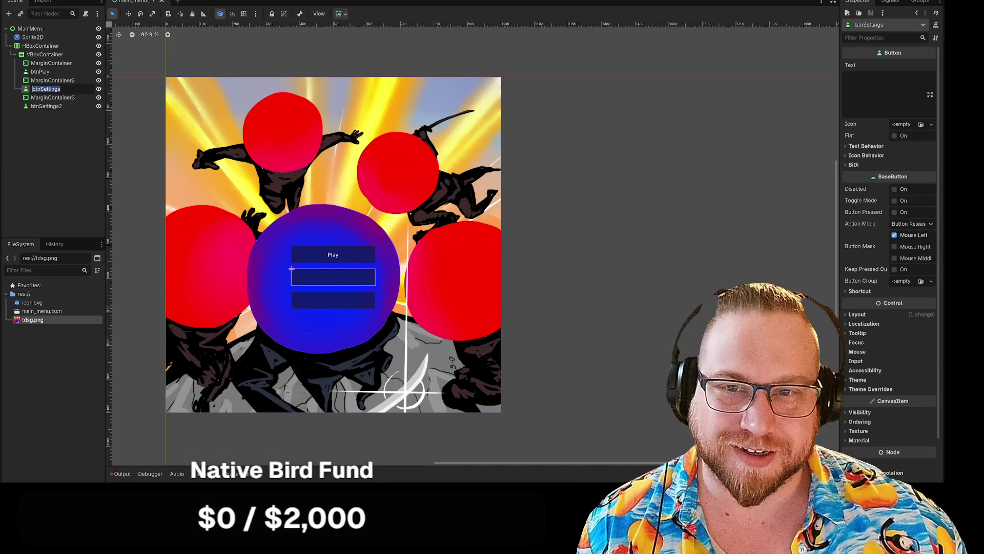
{"action": "left_click", "coordinate": [877, 90]}
{"action": "type", "text": "ettings"}
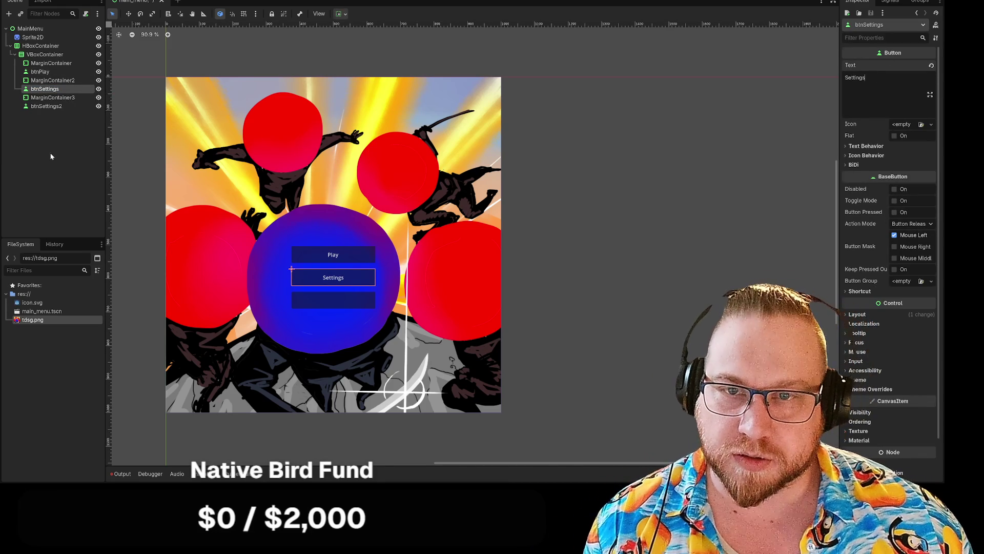
{"action": "left_click", "coordinate": [47, 106]}
{"action": "left_click", "coordinate": [862, 82]}
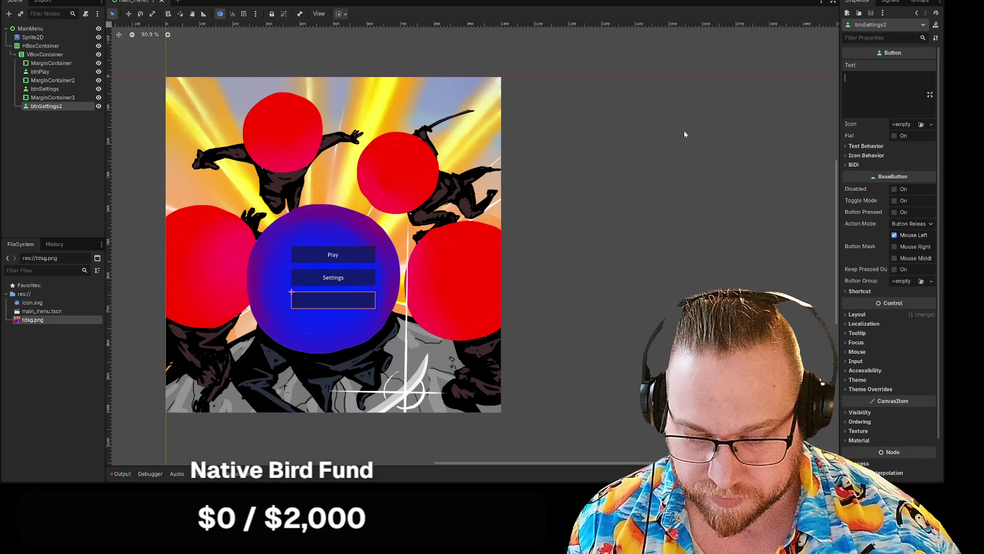
{"action": "type", "text": "Quit"}
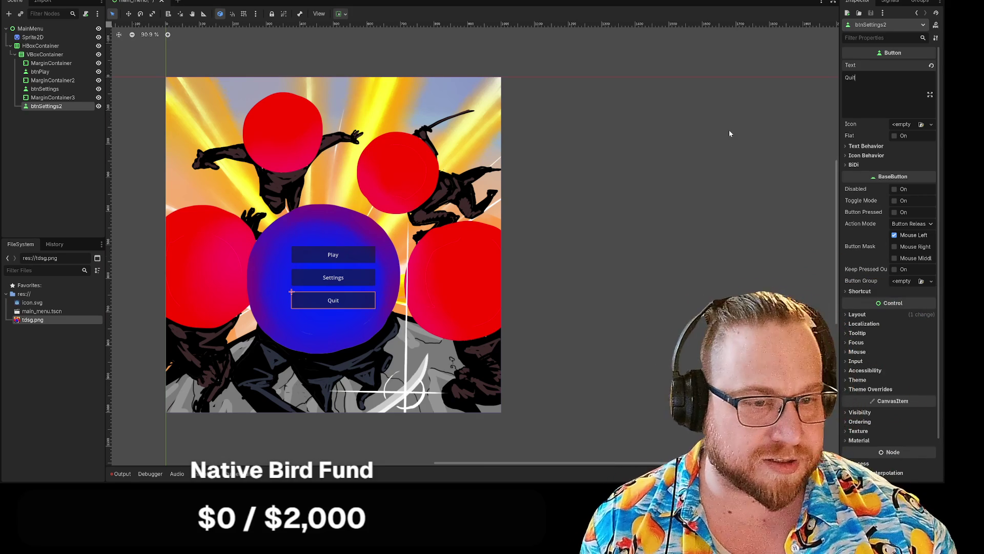
Deselect the Quit button, then zoom and pan the canvas to centre the menu
{"action": "scroll", "coordinate": [668, 88], "scroll_direction": "up", "scroll_amount": 1}
{"action": "left_click", "coordinate": [620, 147]}
{"action": "scroll", "coordinate": [634, 172], "scroll_direction": "up", "scroll_amount": 1}
{"action": "mouse_move", "coordinate": [634, 172]}
{"action": "left_mouse_down"}
{"action": "mouse_move", "coordinate": [718, 144]}
{"action": "mouse_move", "coordinate": [706, 165]}
{"action": "left_mouse_up"}
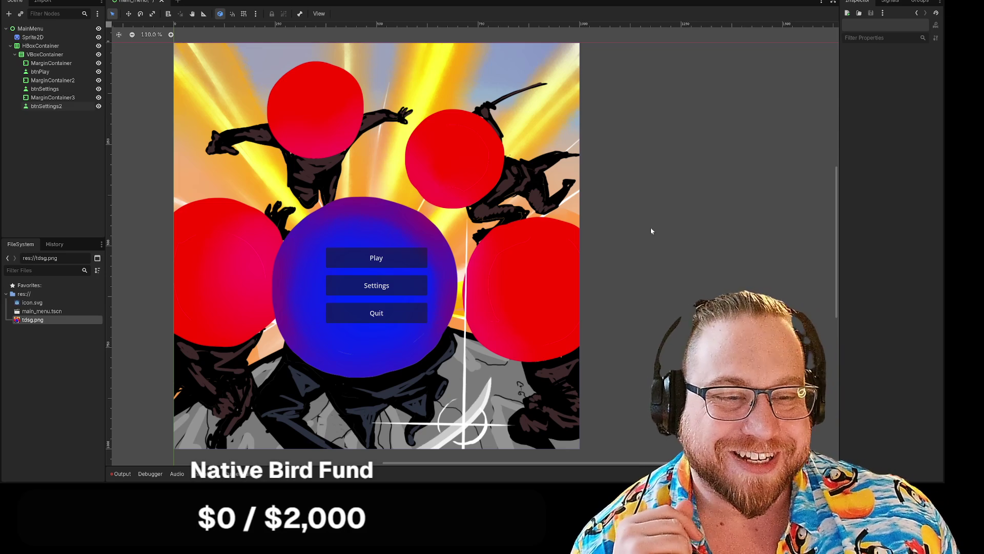
Raise the top MarginContainer's minimum height from 500 to 600 px
{"action": "left_click", "coordinate": [51, 63]}
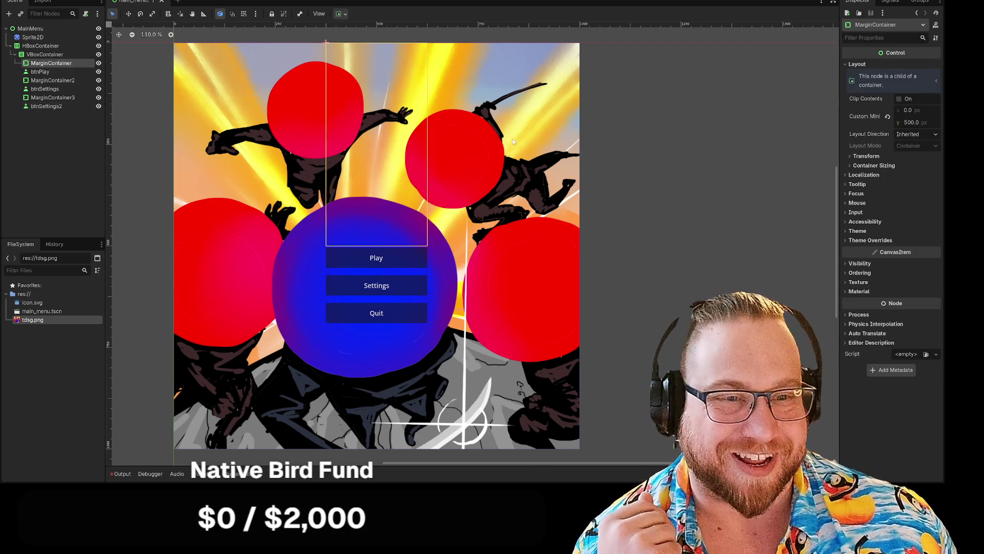
{"action": "left_click", "coordinate": [912, 122]}
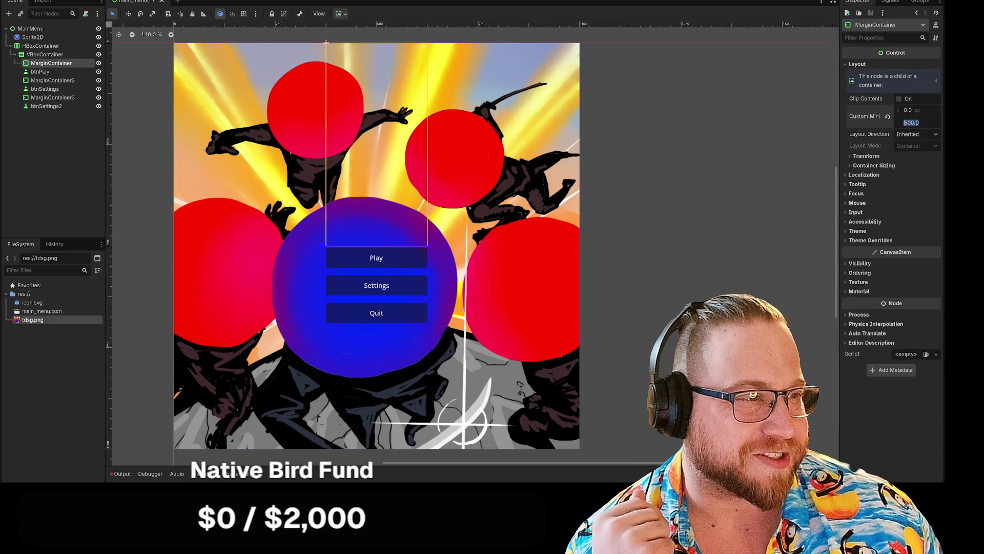
{"action": "type", "text": "600"}
{"action": "left_click", "coordinate": [746, 136]}
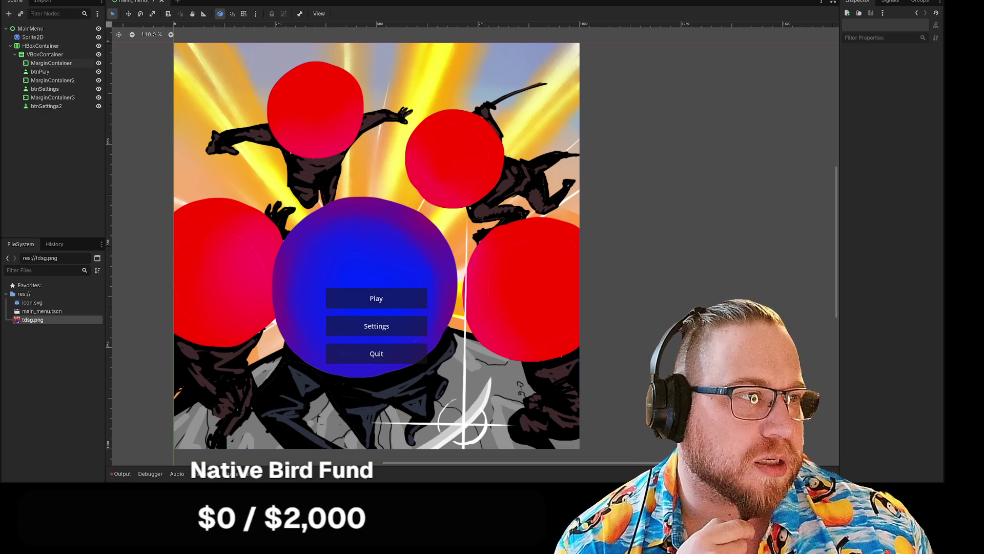
Run main_menu as the main scene, enlarge the game window, then close it
{"action": "left_click", "coordinate": [348, 299]}
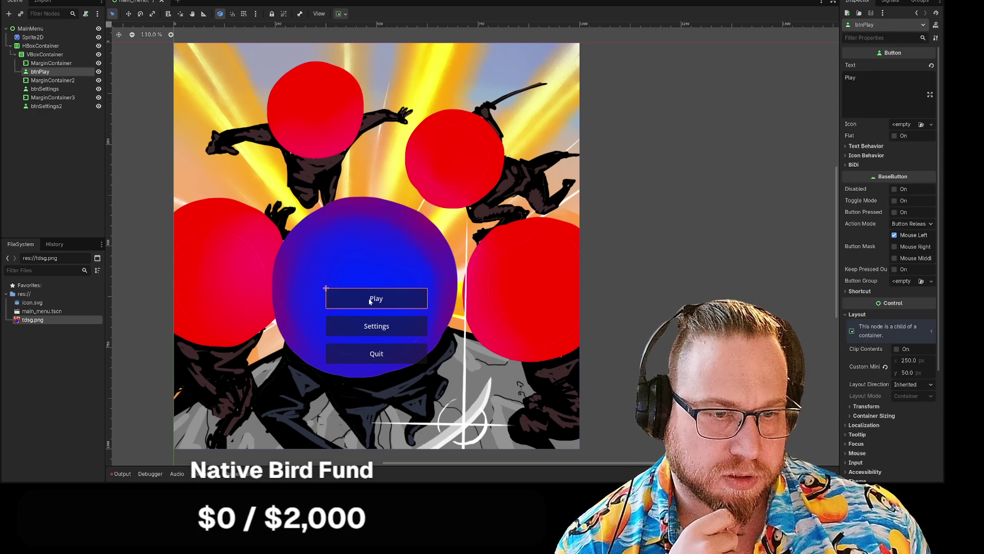
{"action": "left_click", "coordinate": [644, 245]}
{"action": "key", "text": "F5"}
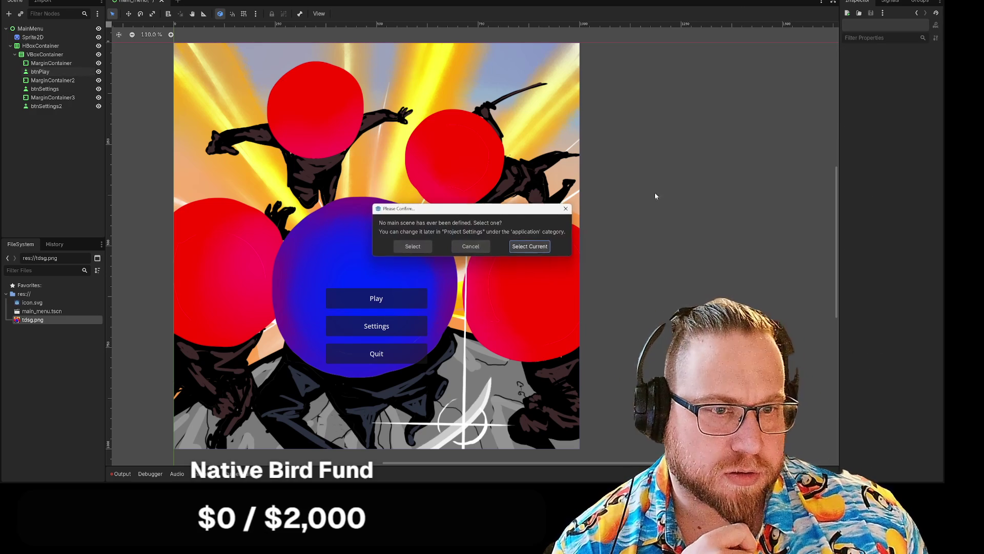
{"action": "left_click", "coordinate": [531, 247]}
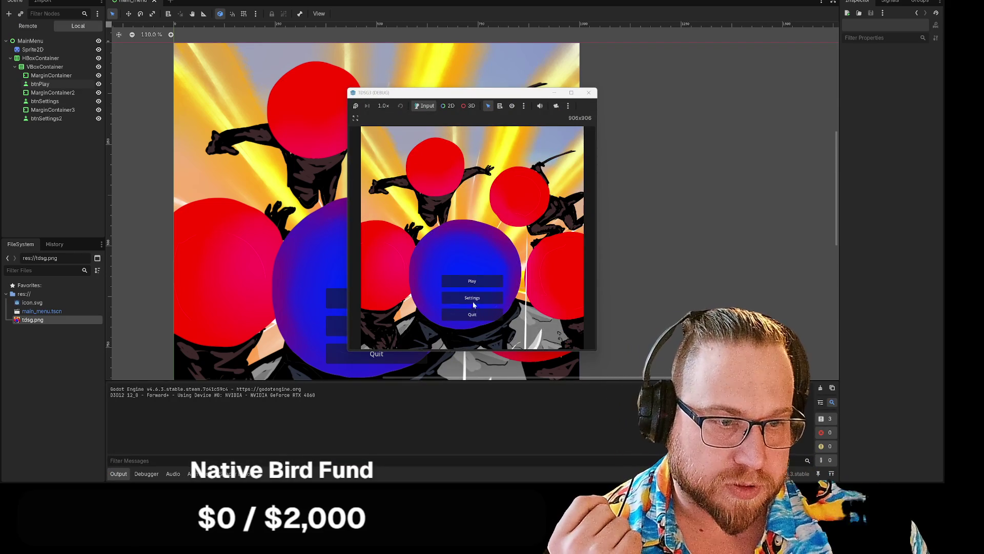
{"action": "mouse_move", "coordinate": [469, 94]}
{"action": "left_mouse_down"}
{"action": "mouse_move", "coordinate": [173, 13]}
{"action": "mouse_move", "coordinate": [195, 3]}
{"action": "left_mouse_up"}
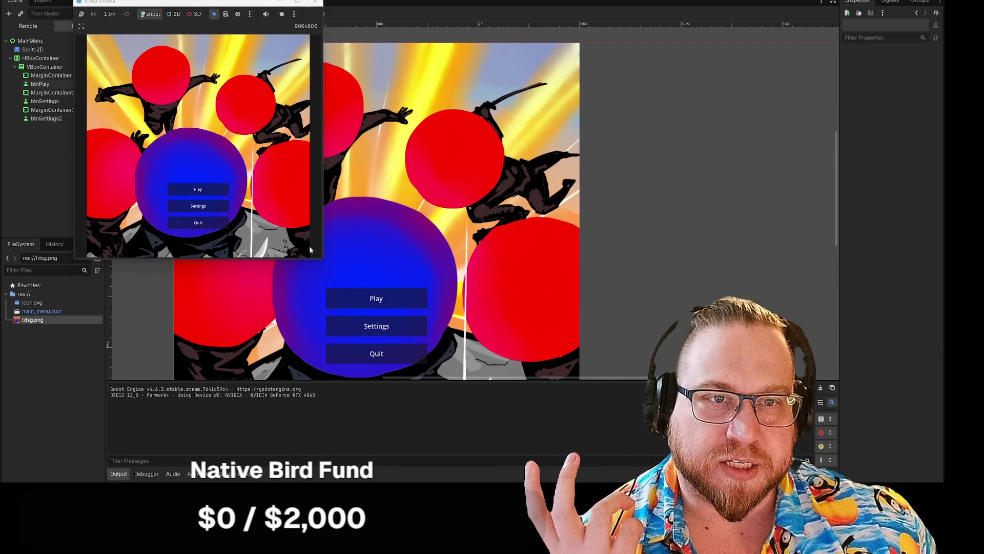
{"action": "mouse_move", "coordinate": [323, 259]}
{"action": "left_mouse_down"}
{"action": "mouse_move", "coordinate": [451, 341]}
{"action": "mouse_move", "coordinate": [452, 368]}
{"action": "left_mouse_up"}
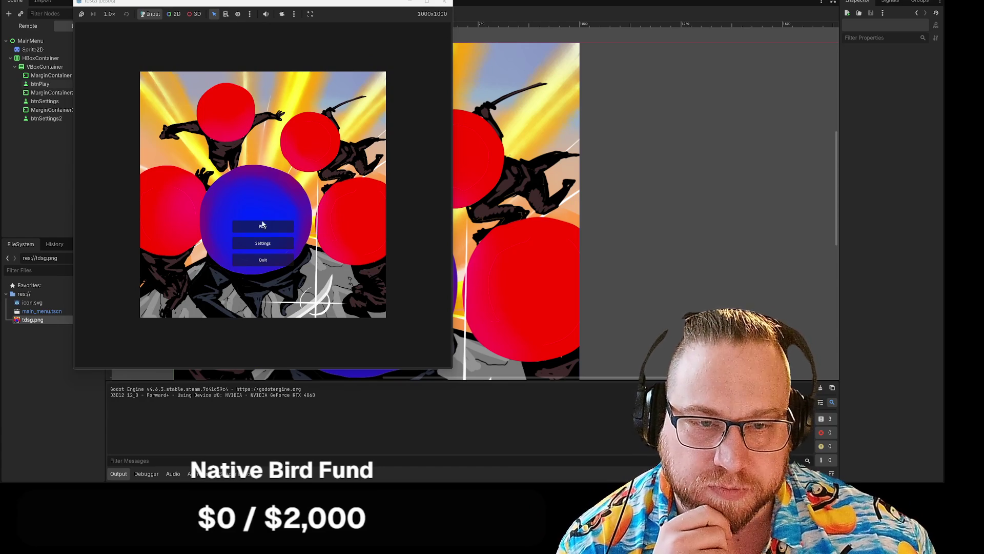
{"action": "left_click", "coordinate": [444, 3]}
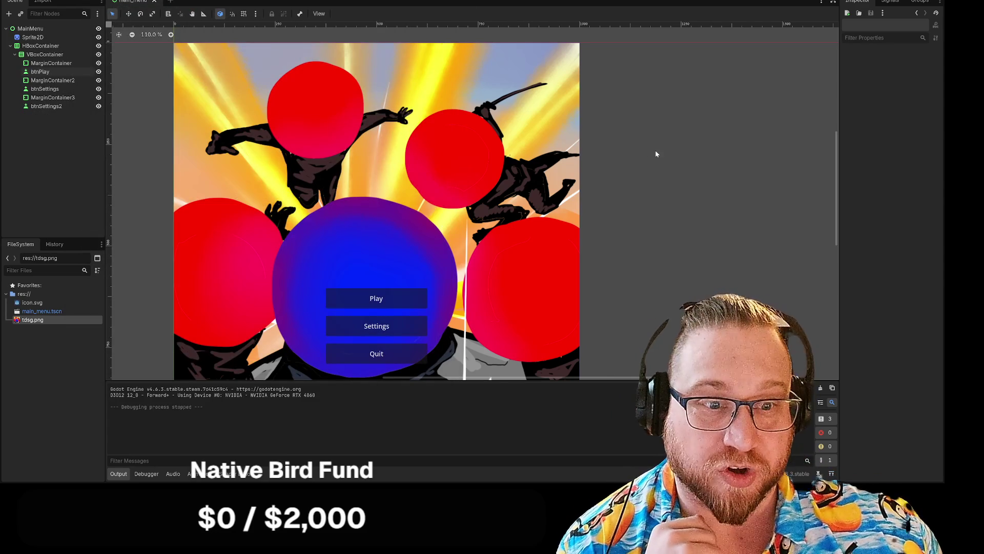
{"action": "left_click_drag", "start_coordinate": [656, 154], "coordinate": [624, 135]}
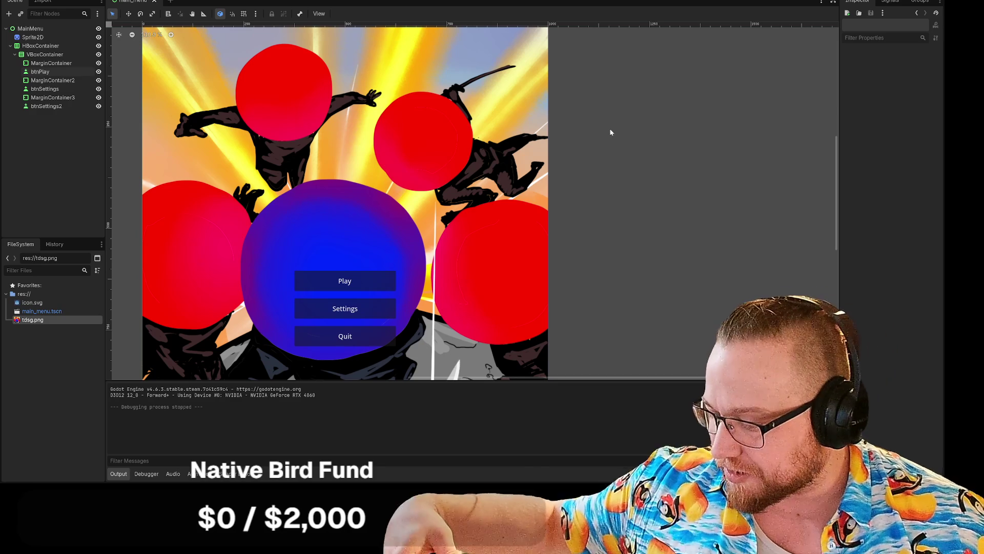
{"action": "scroll", "coordinate": [620, 176], "scroll_direction": "down", "scroll_amount": 1}
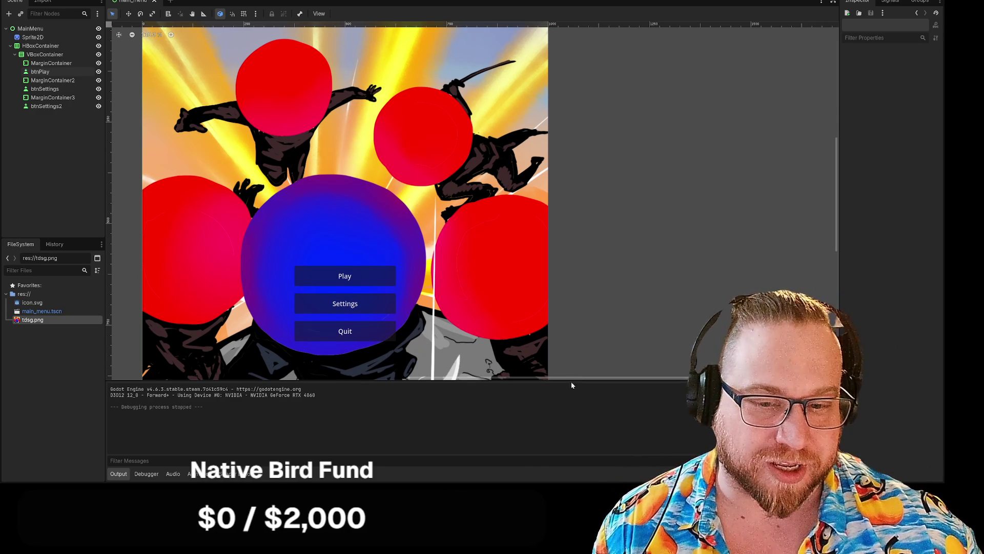
{"action": "scroll", "coordinate": [615, 246], "scroll_direction": "up", "scroll_amount": 1}
{"action": "scroll", "coordinate": [612, 198], "scroll_direction": "down", "scroll_amount": 4}
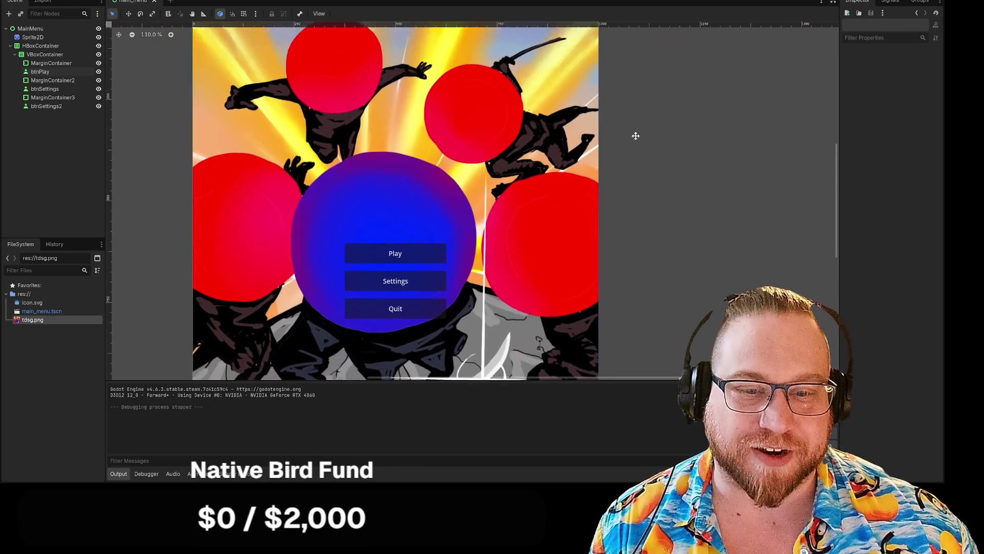
{"action": "key", "text": "ctrl+j"}
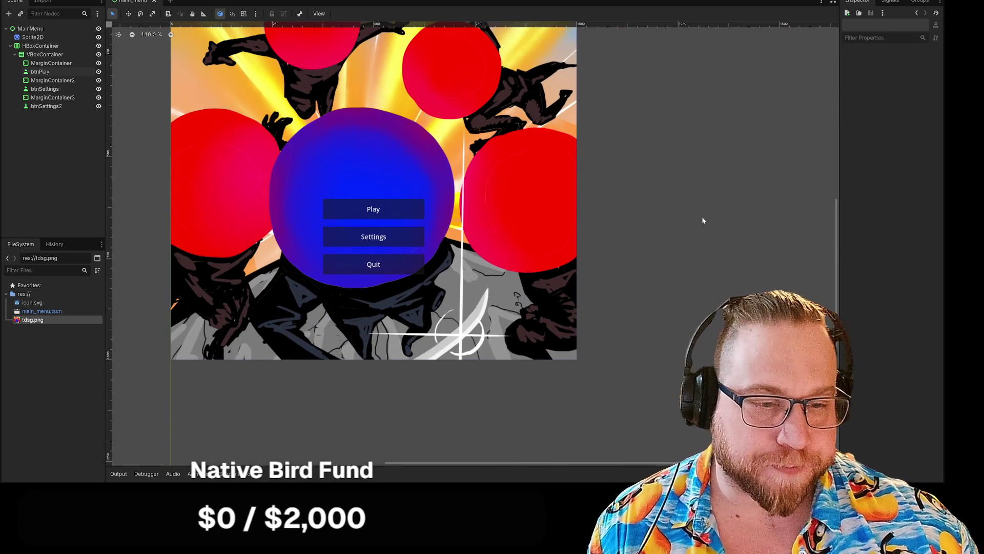
{"action": "mouse_move", "coordinate": [703, 220]}
{"action": "left_mouse_down"}
{"action": "mouse_move", "coordinate": [725, 291]}
{"action": "mouse_move", "coordinate": [715, 281]}
{"action": "left_mouse_up"}
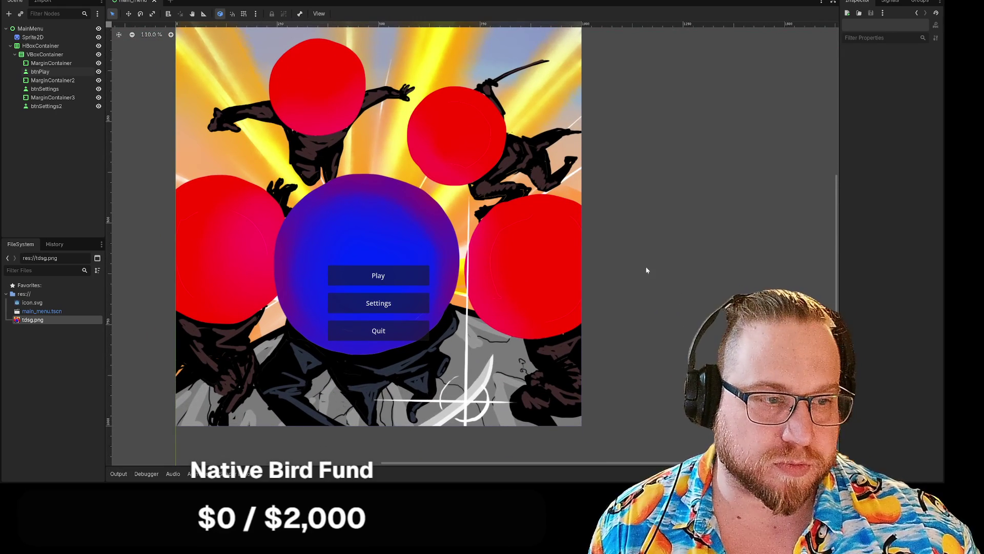
{"action": "scroll", "coordinate": [649, 269], "scroll_direction": "up", "scroll_amount": 1}
{"action": "scroll", "coordinate": [644, 269], "scroll_direction": "down", "scroll_amount": 2}
{"action": "scroll", "coordinate": [644, 256], "scroll_direction": "down", "scroll_amount": 1}
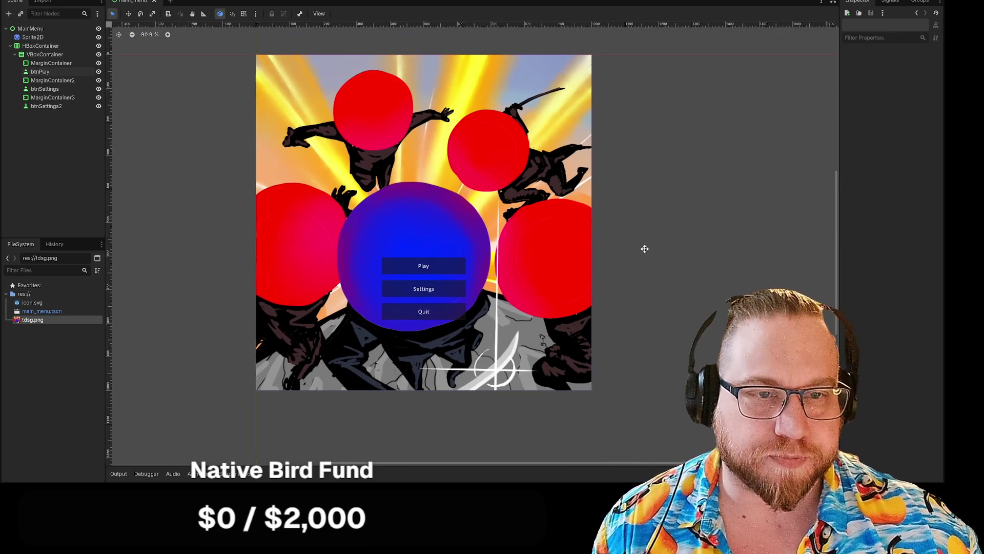
{"action": "left_click_drag", "start_coordinate": [645, 249], "coordinate": [608, 249]}
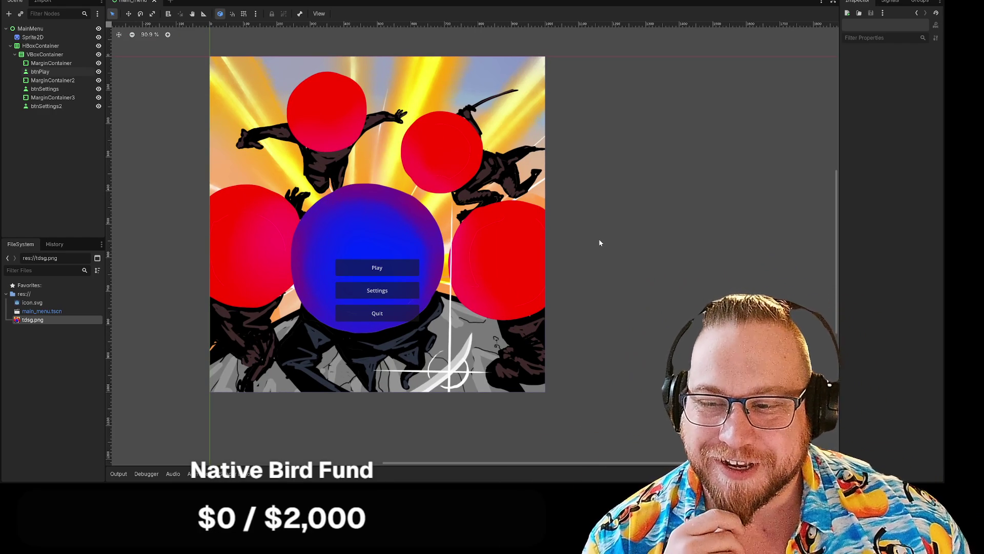
{"action": "mouse_move", "coordinate": [635, 213]}
{"action": "left_mouse_down"}
{"action": "mouse_move", "coordinate": [556, 185]}
{"action": "mouse_move", "coordinate": [550, 199]}
{"action": "left_mouse_up"}
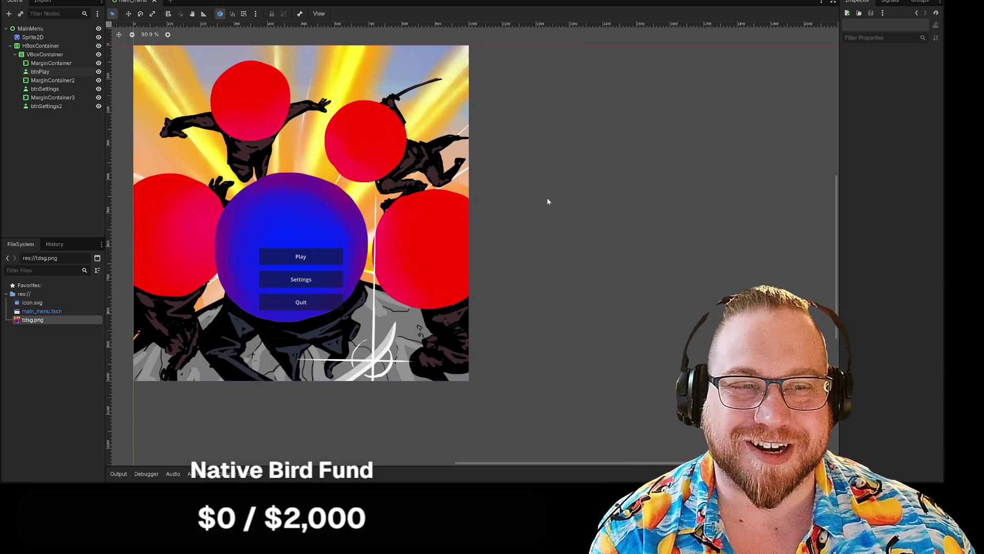
{"action": "left_click_drag", "start_coordinate": [550, 206], "coordinate": [555, 212]}
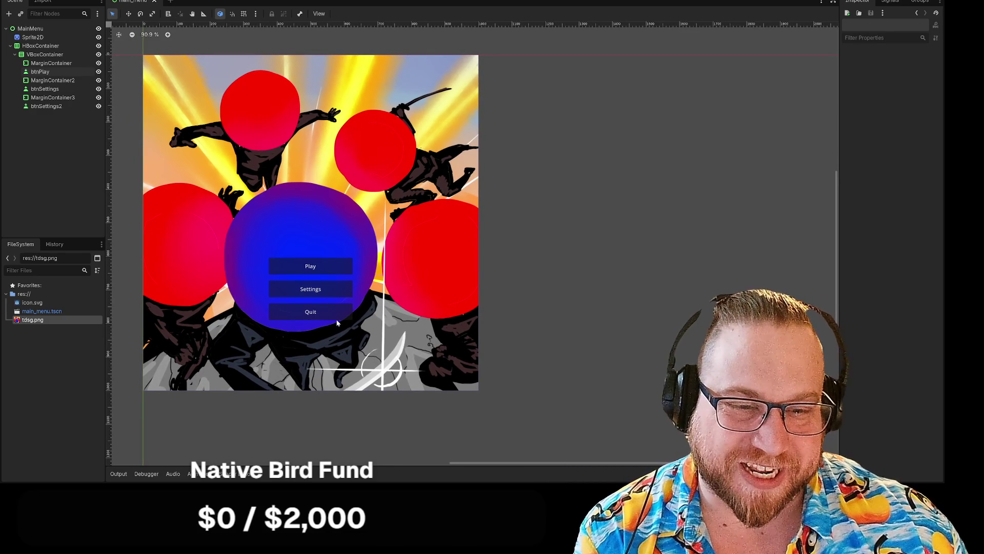
{"action": "mouse_move", "coordinate": [211, 265]}
{"action": "left_mouse_down"}
{"action": "mouse_move", "coordinate": [398, 309]}
{"action": "mouse_move", "coordinate": [332, 309]}
{"action": "mouse_move", "coordinate": [544, 237]}
{"action": "left_mouse_up"}
Undo the accidental background move and lock the Sprite2D, then confirm MarginContainer still selects
{"action": "key", "text": "ctrl+z"}
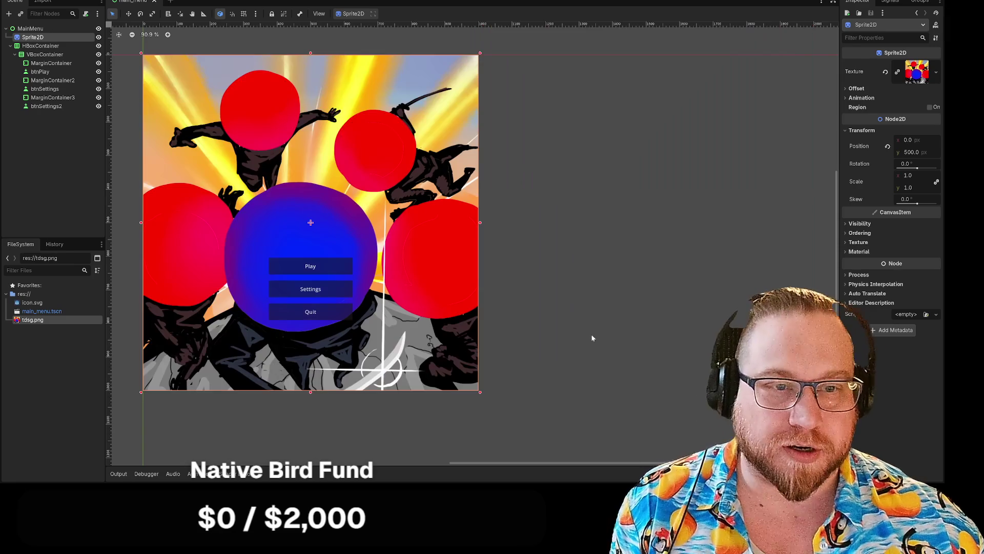
{"action": "left_click", "coordinate": [566, 297]}
{"action": "left_click", "coordinate": [33, 37]}
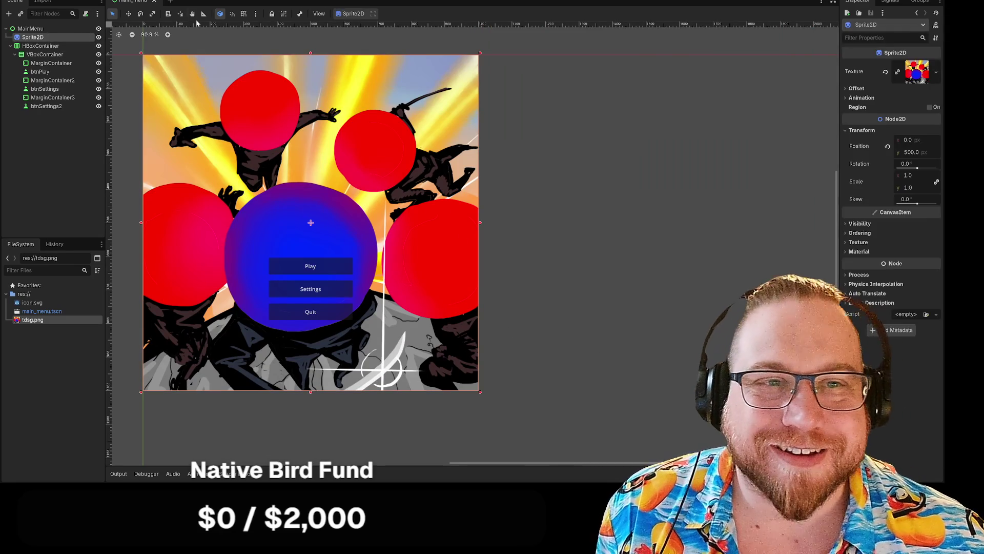
{"action": "left_click", "coordinate": [271, 14]}
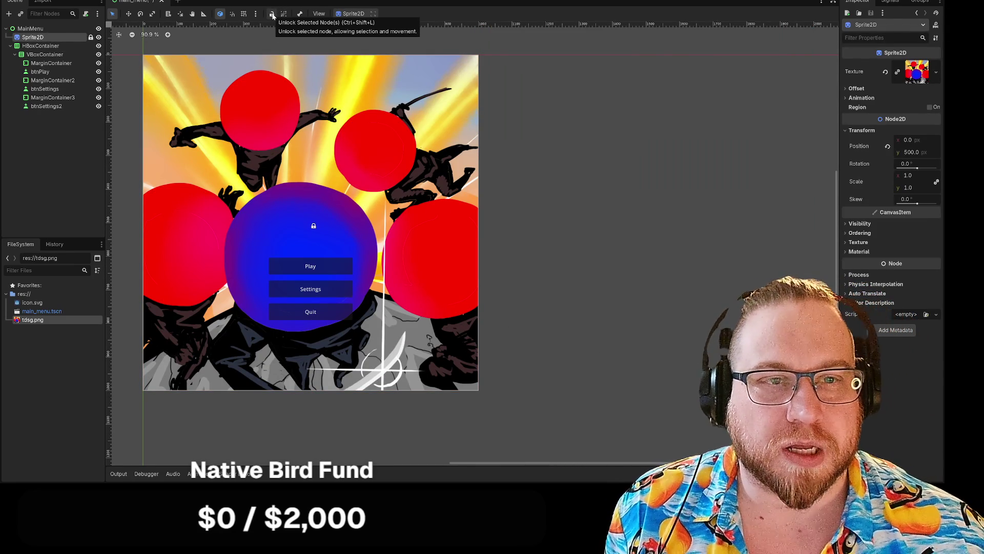
{"action": "left_click", "coordinate": [51, 63]}
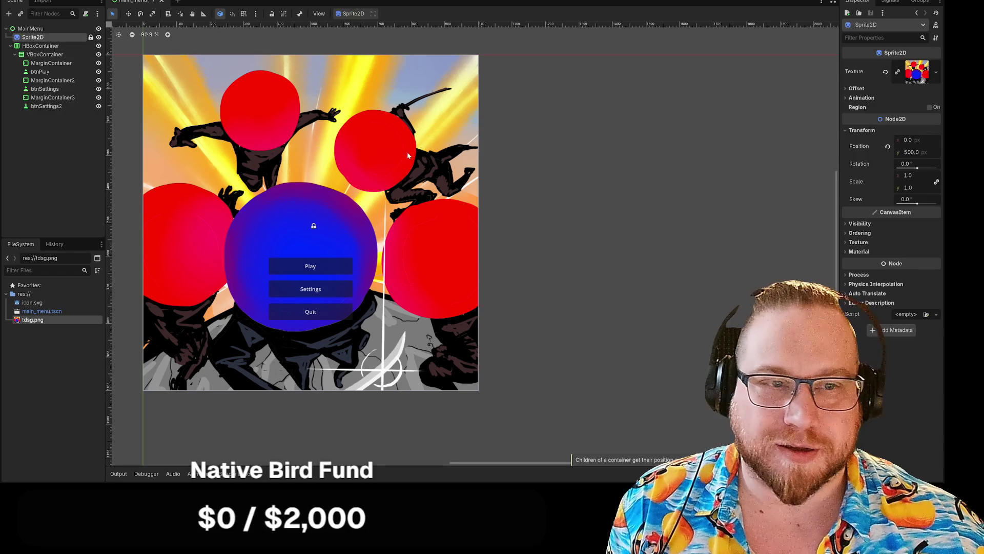
{"action": "left_click", "coordinate": [600, 177]}
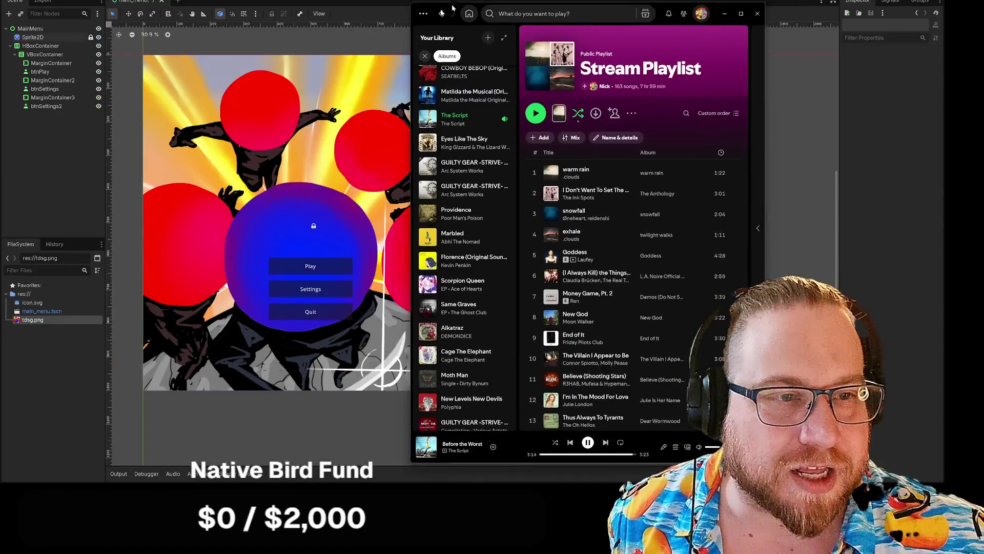
Browse the Matilda the Musical album, then open Eyes Like The Sky and select its first track
{"action": "scroll", "coordinate": [482, 141], "scroll_direction": "up", "scroll_amount": 2}
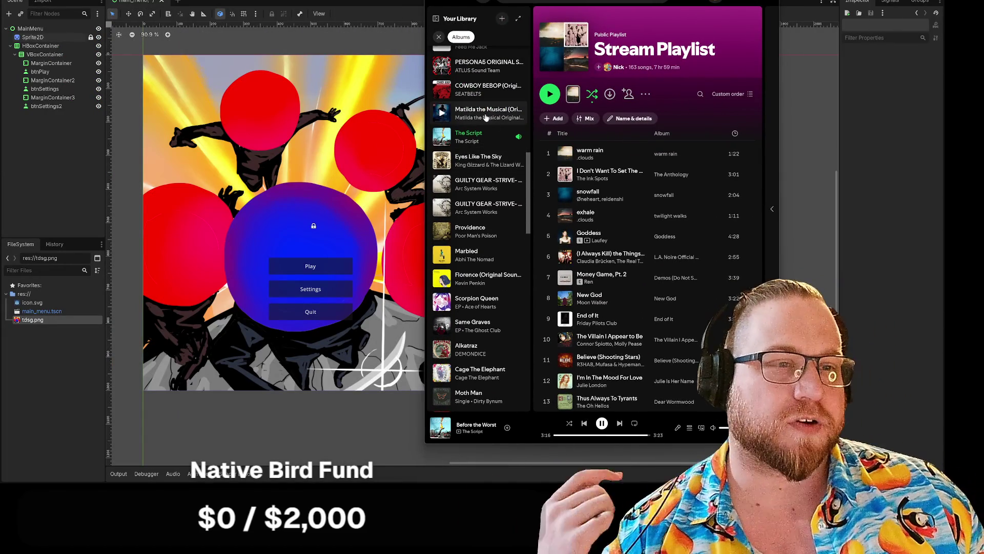
{"action": "left_click", "coordinate": [484, 117]}
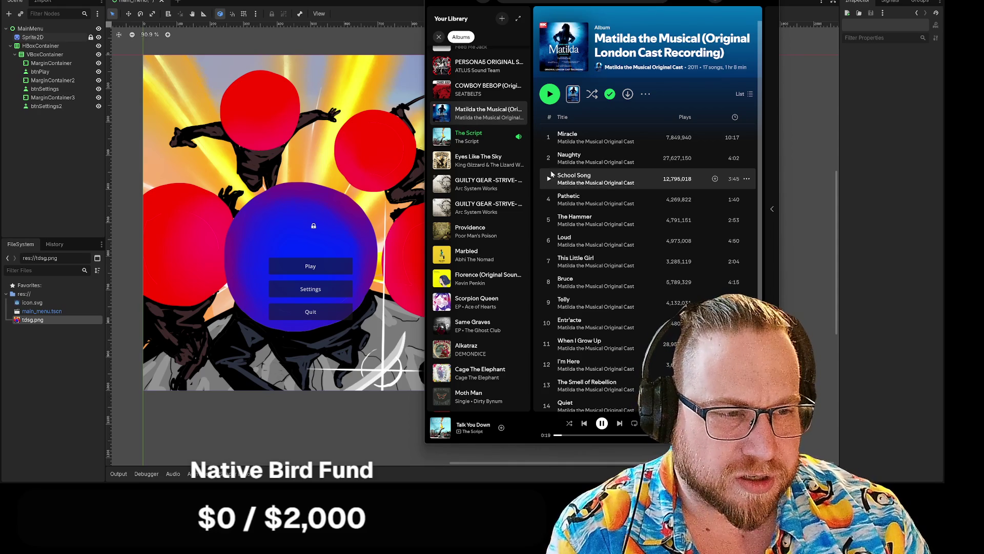
{"action": "scroll", "coordinate": [646, 205], "scroll_direction": "down", "scroll_amount": 6}
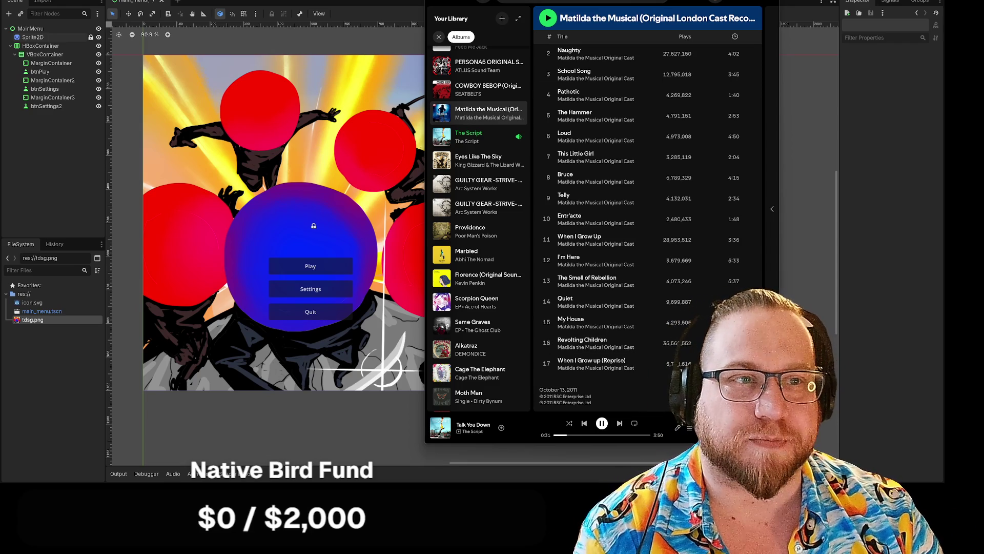
{"action": "left_click_drag", "start_coordinate": [481, 231], "coordinate": [426, 233]}
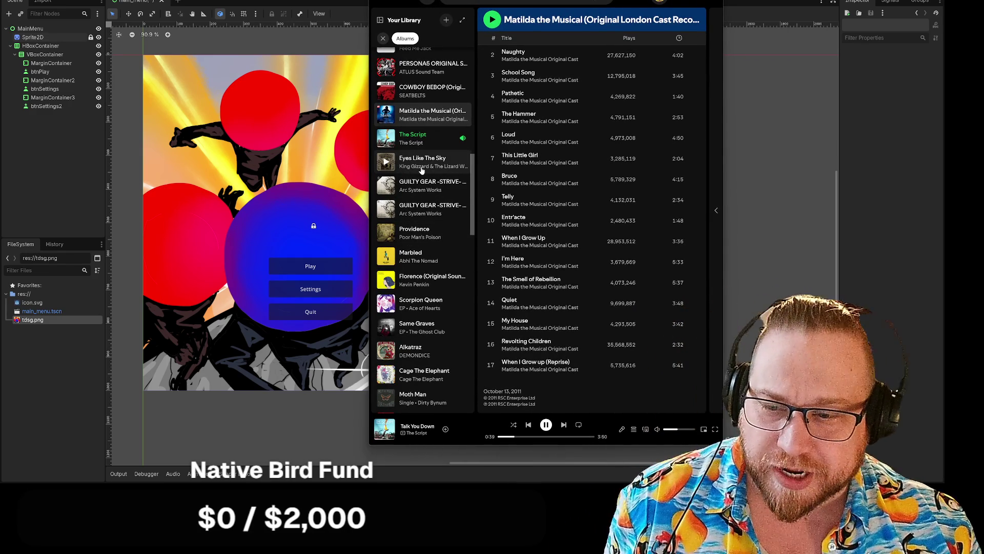
{"action": "scroll", "coordinate": [428, 231], "scroll_direction": "down", "scroll_amount": 10}
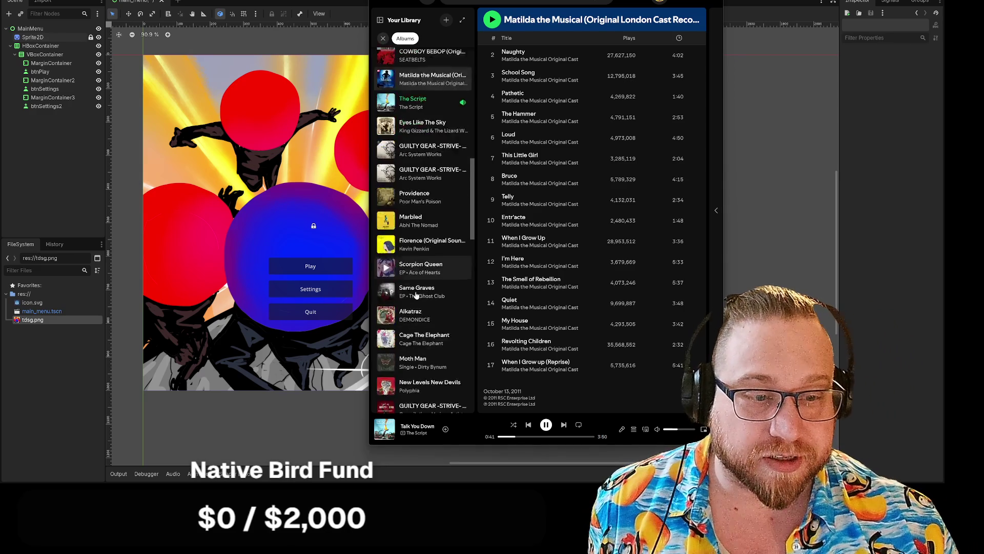
{"action": "scroll", "coordinate": [442, 334], "scroll_direction": "down", "scroll_amount": 6}
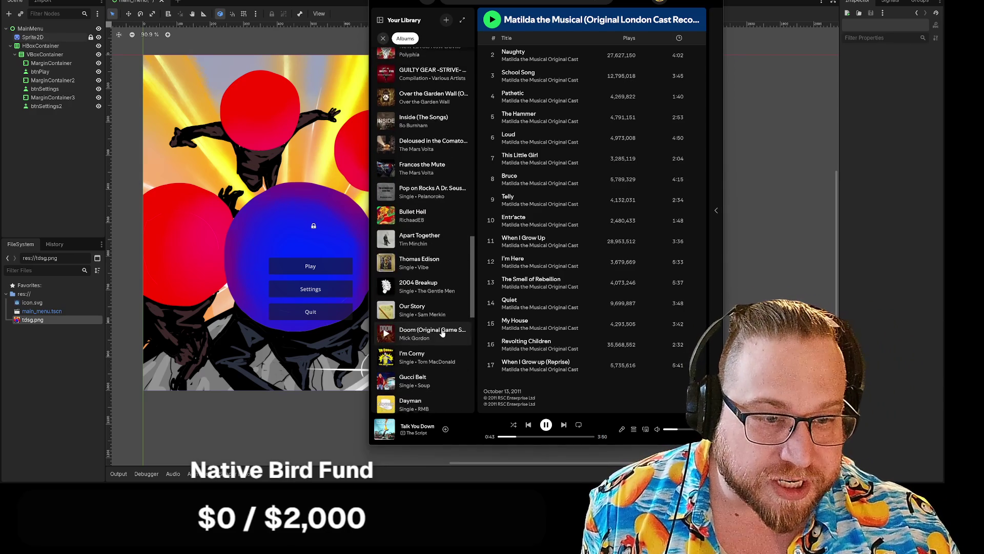
{"action": "scroll", "coordinate": [452, 384], "scroll_direction": "up", "scroll_amount": 15}
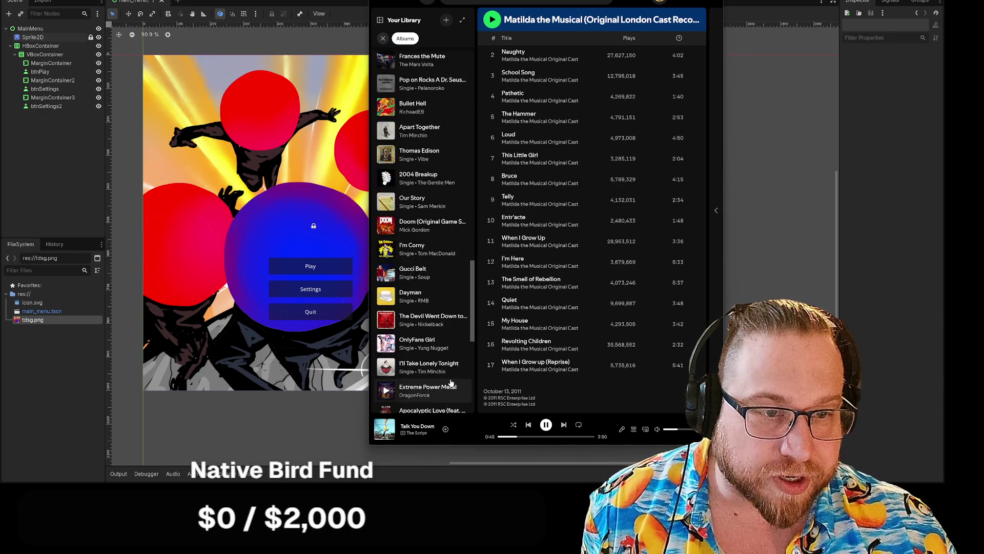
{"action": "scroll", "coordinate": [450, 378], "scroll_direction": "down", "scroll_amount": 6}
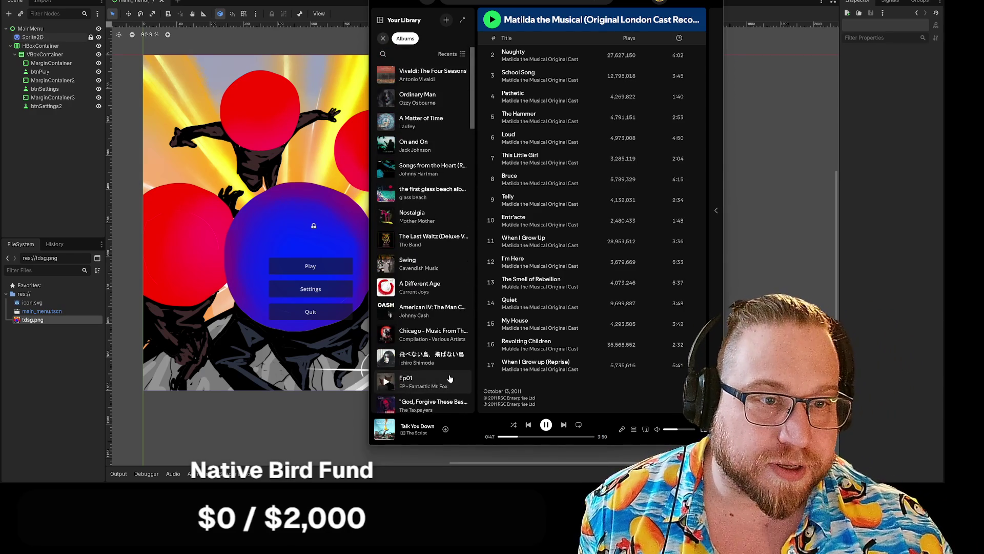
{"action": "scroll", "coordinate": [447, 376], "scroll_direction": "down", "scroll_amount": 4}
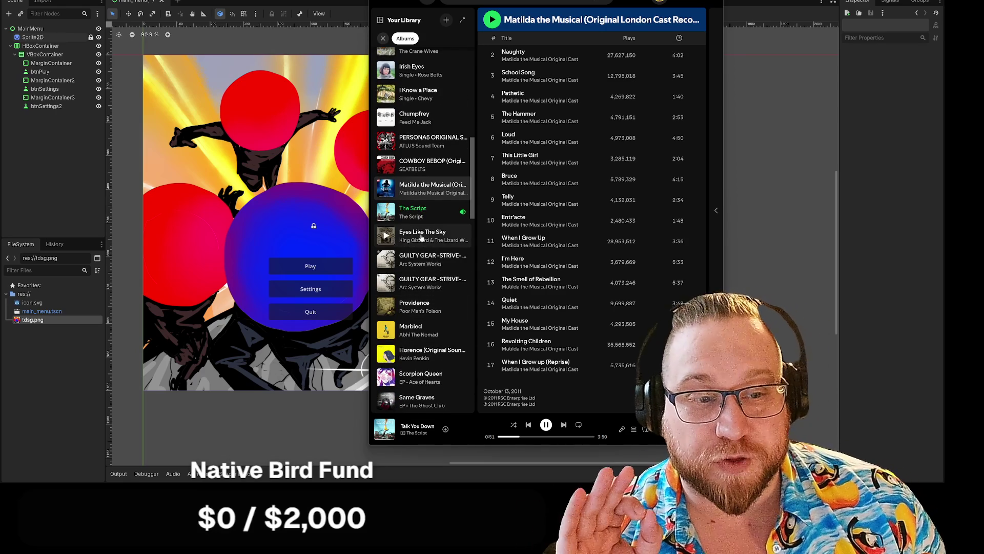
{"action": "left_click", "coordinate": [422, 238]}
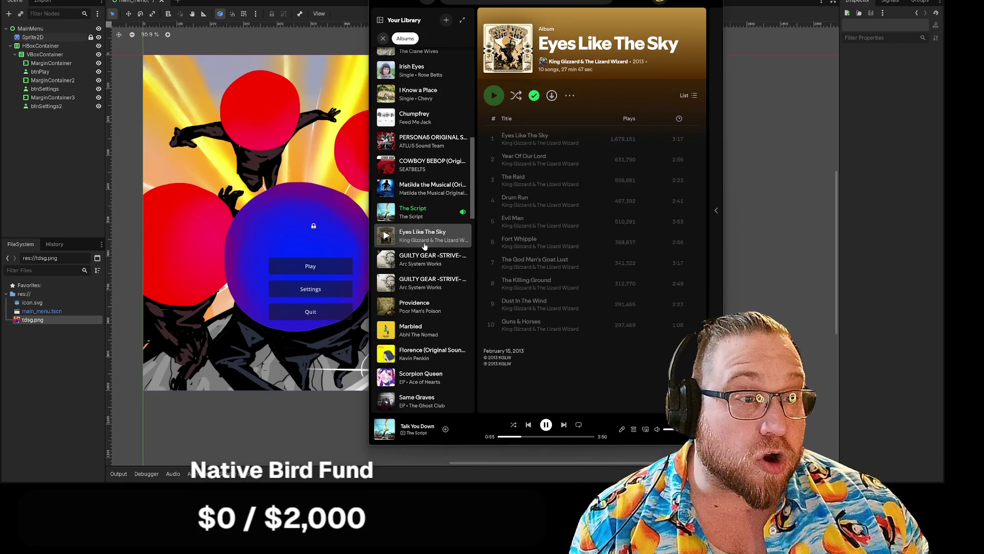
{"action": "left_click", "coordinate": [585, 140]}
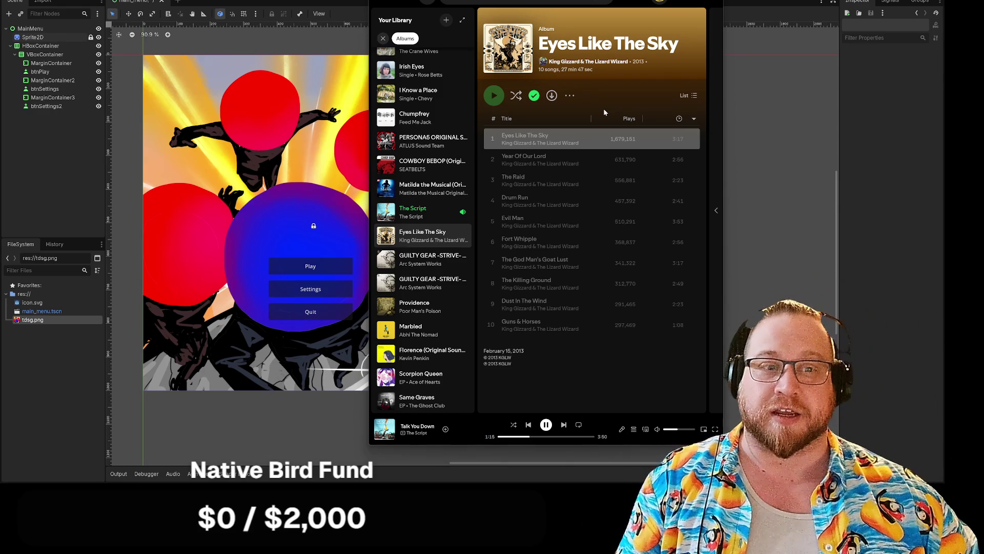
Open the GUILTY GEAR -STRIVE-, Providence, Marbled and Florence albums, viewing Florence's cover enlarged
{"action": "left_click", "coordinate": [421, 260]}
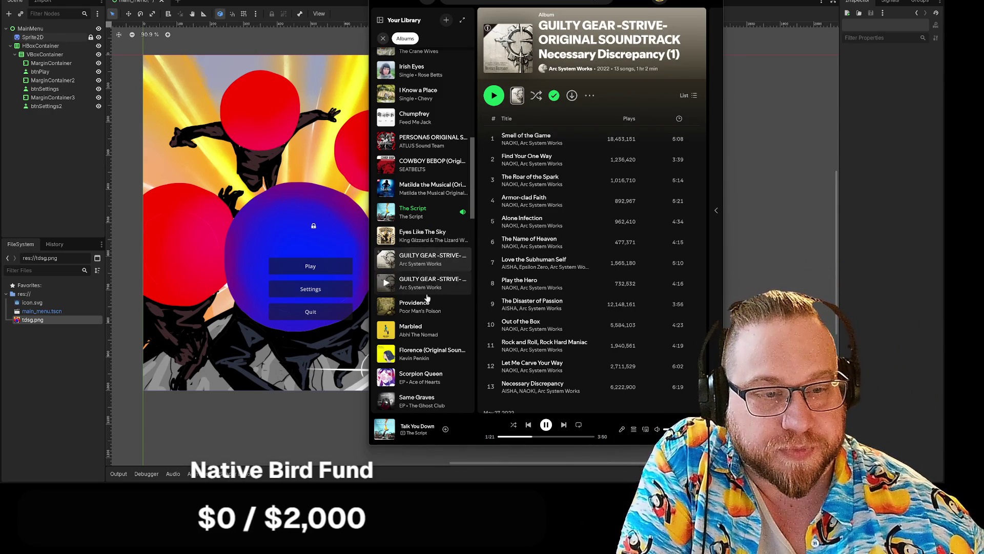
{"action": "left_click", "coordinate": [437, 313]}
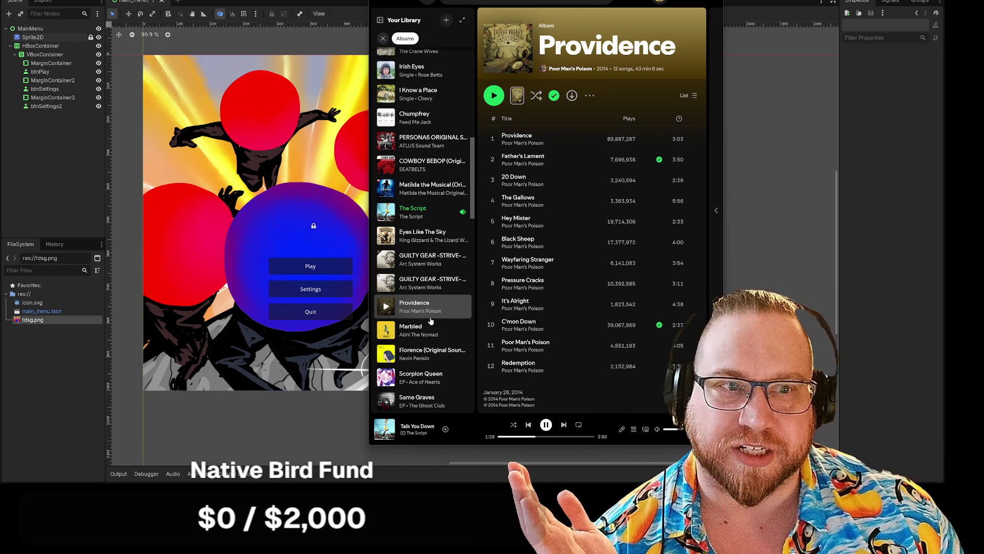
{"action": "scroll", "coordinate": [444, 331], "scroll_direction": "down", "scroll_amount": 1}
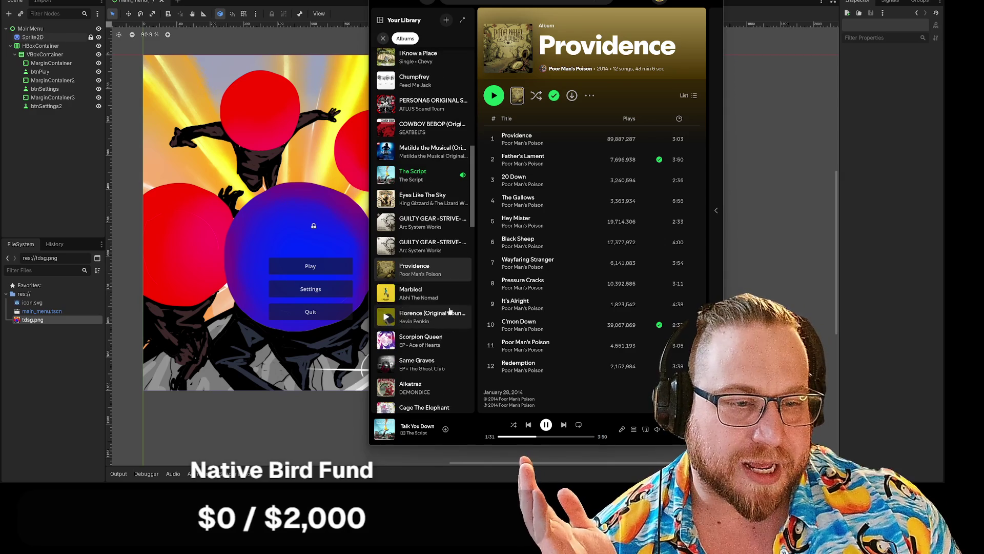
{"action": "left_click", "coordinate": [453, 301]}
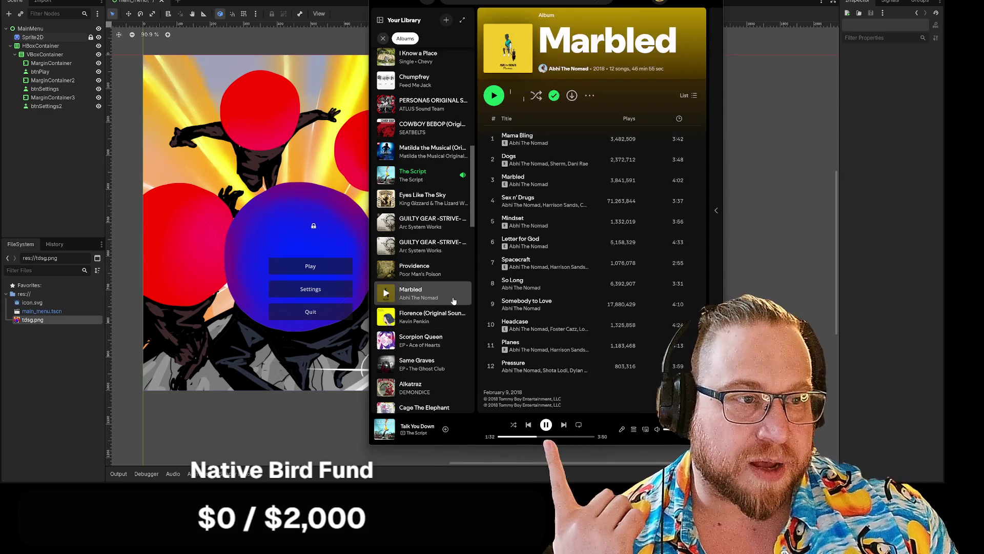
{"action": "left_click", "coordinate": [448, 325]}
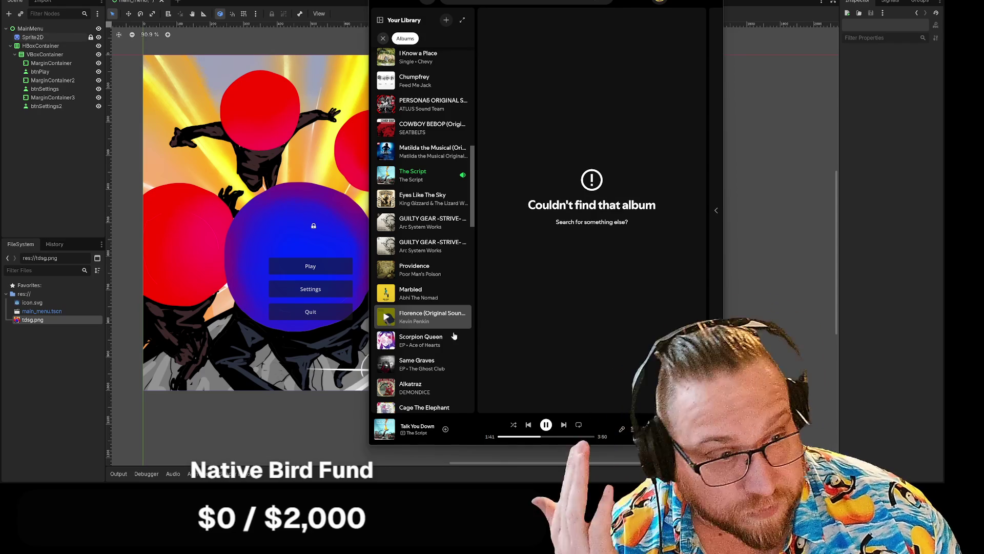
{"action": "left_click", "coordinate": [441, 322]}
{"action": "left_click", "coordinate": [442, 341]}
{"action": "left_click", "coordinate": [446, 324]}
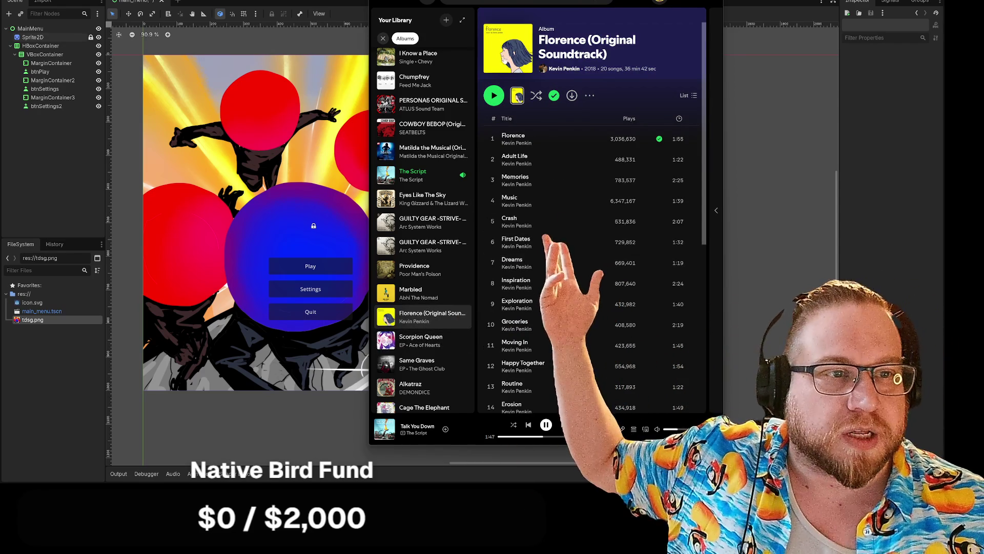
{"action": "left_click", "coordinate": [514, 58]}
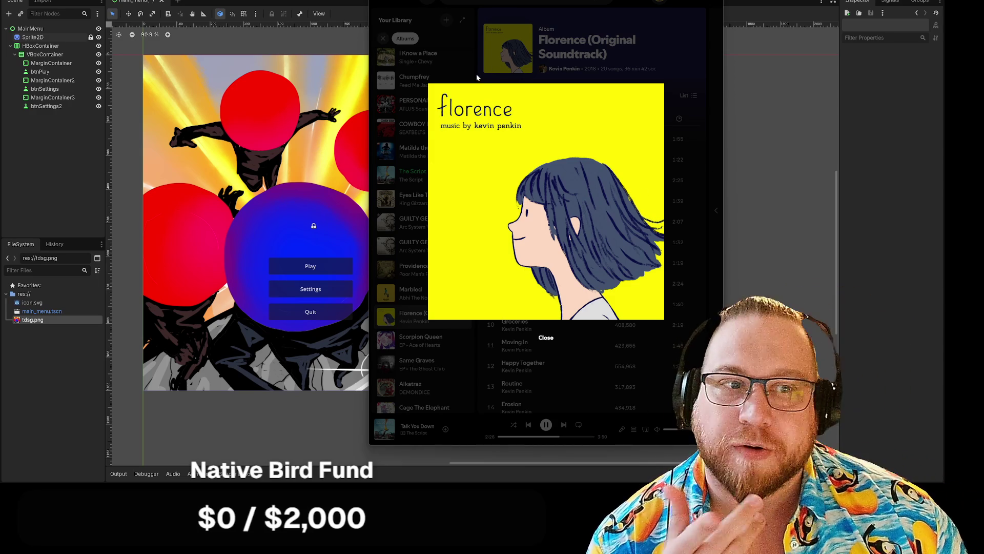
{"action": "left_click", "coordinate": [476, 72]}
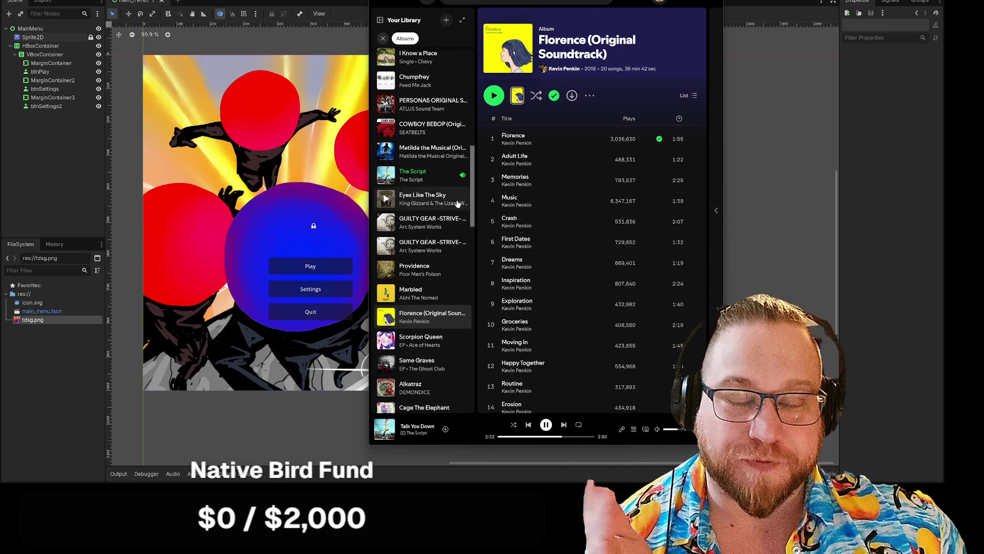
View the Alkatraz cover enlarged, then open Over the Garden Wall, Inside and Apart Together
{"action": "scroll", "coordinate": [436, 212], "scroll_direction": "down", "scroll_amount": 3}
{"action": "scroll", "coordinate": [436, 213], "scroll_direction": "down", "scroll_amount": 1}
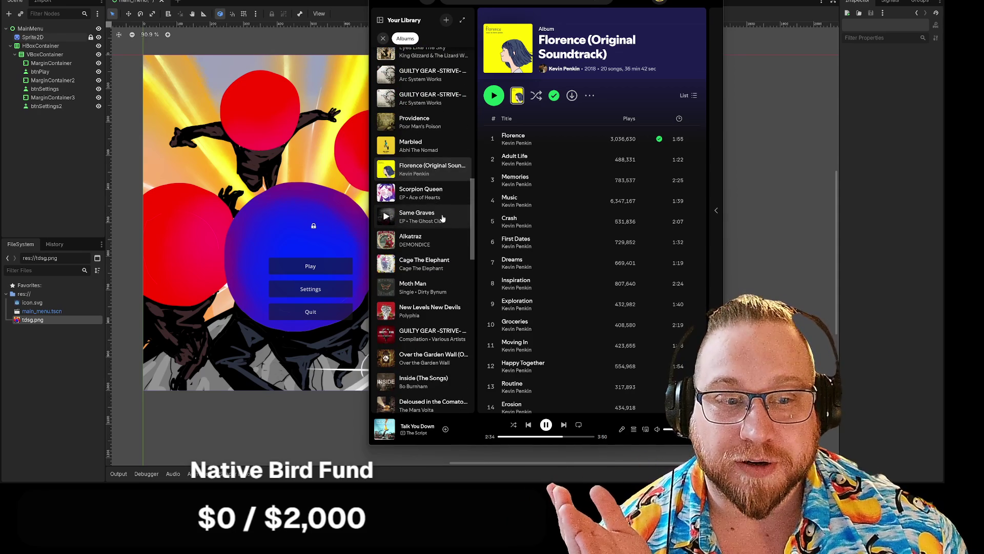
{"action": "left_click", "coordinate": [443, 242]}
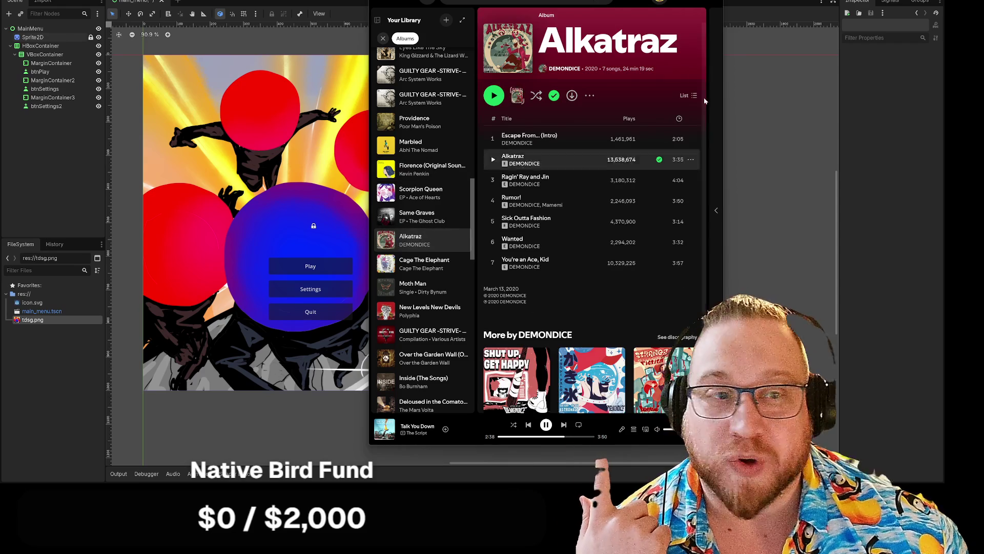
{"action": "left_click", "coordinate": [507, 49]}
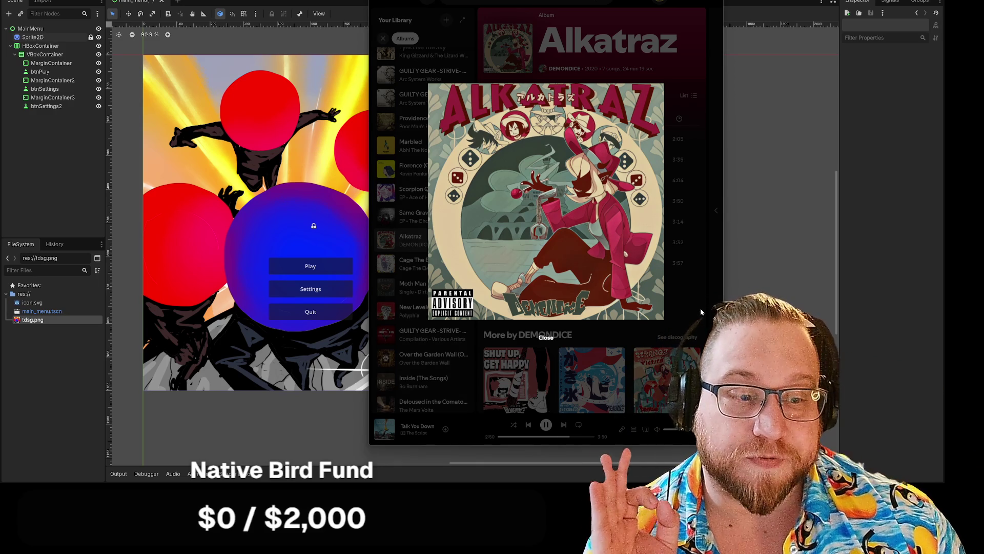
{"action": "left_click", "coordinate": [701, 309]}
{"action": "left_click", "coordinate": [442, 356]}
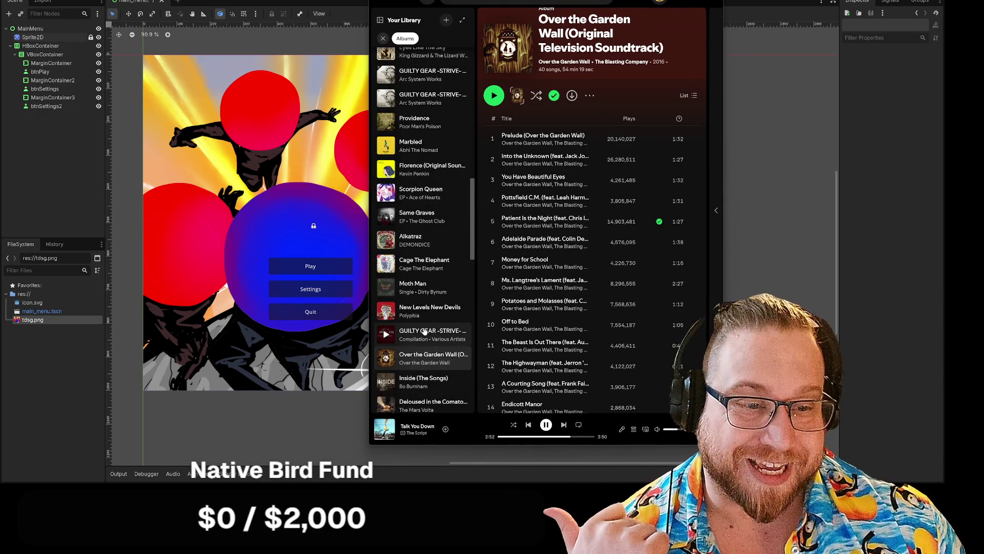
{"action": "scroll", "coordinate": [438, 338], "scroll_direction": "down", "scroll_amount": 3}
{"action": "scroll", "coordinate": [433, 308], "scroll_direction": "down", "scroll_amount": 2}
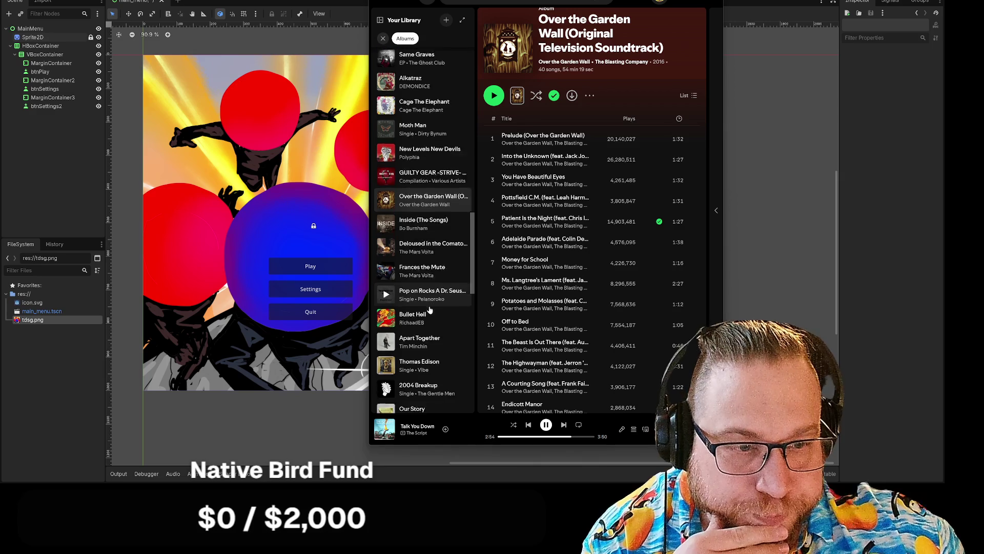
{"action": "left_click", "coordinate": [415, 163]}
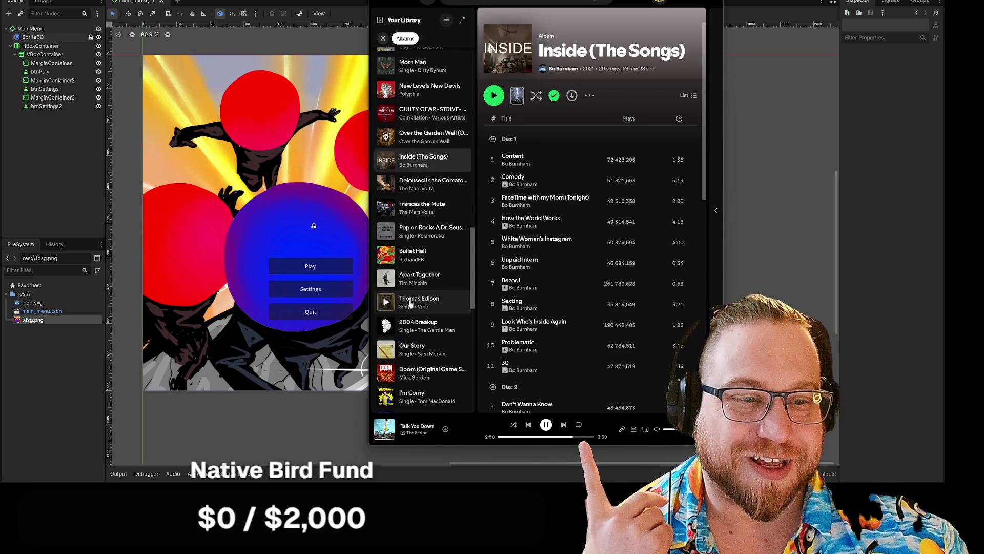
{"action": "left_click", "coordinate": [441, 278]}
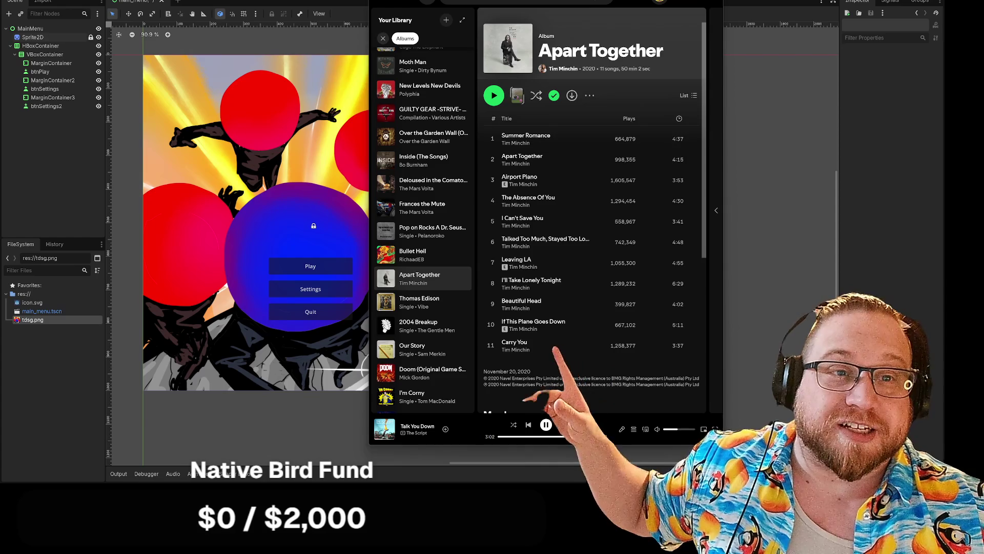
Move the Spotify window left and view the Apart Together cover enlarged, then close it
{"action": "mouse_move", "coordinate": [391, 2]}
{"action": "left_mouse_down"}
{"action": "mouse_move", "coordinate": [331, 59]}
{"action": "mouse_move", "coordinate": [211, 4]}
{"action": "mouse_move", "coordinate": [146, 42]}
{"action": "left_mouse_up"}
{"action": "left_click", "coordinate": [262, 104]}
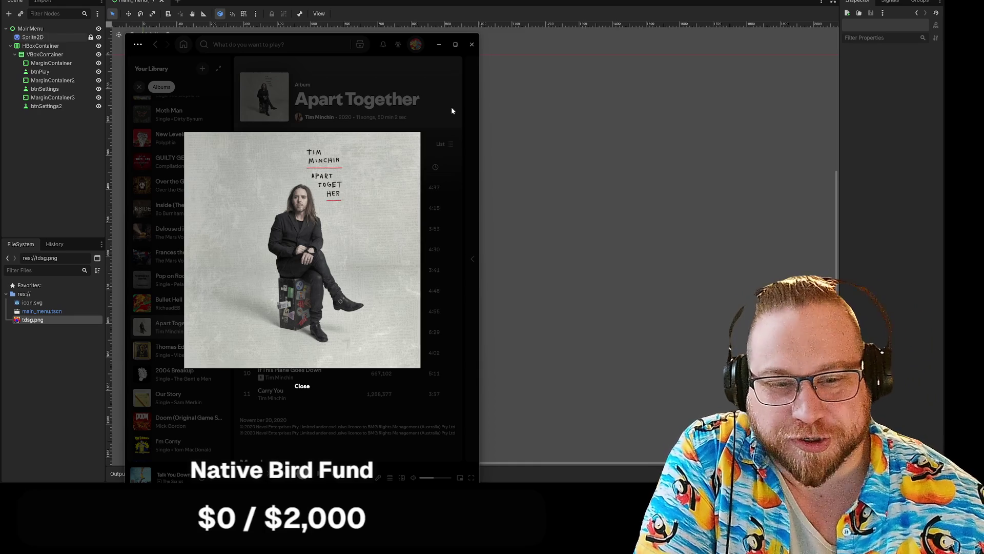
{"action": "left_click", "coordinate": [452, 110]}
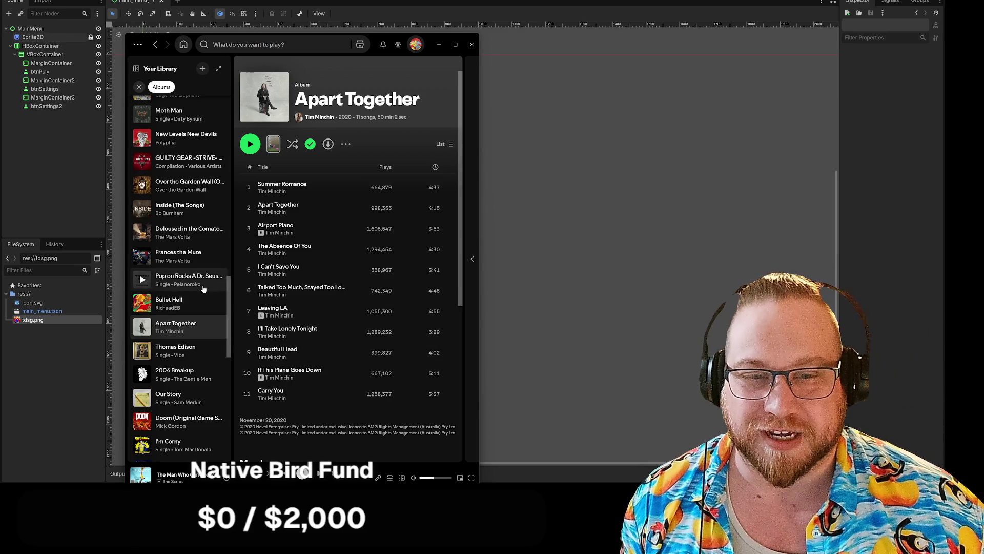
Open the Gucci Belt single, then the Apocalyptic Love album by Slash
{"action": "scroll", "coordinate": [225, 318], "scroll_direction": "down", "scroll_amount": 4}
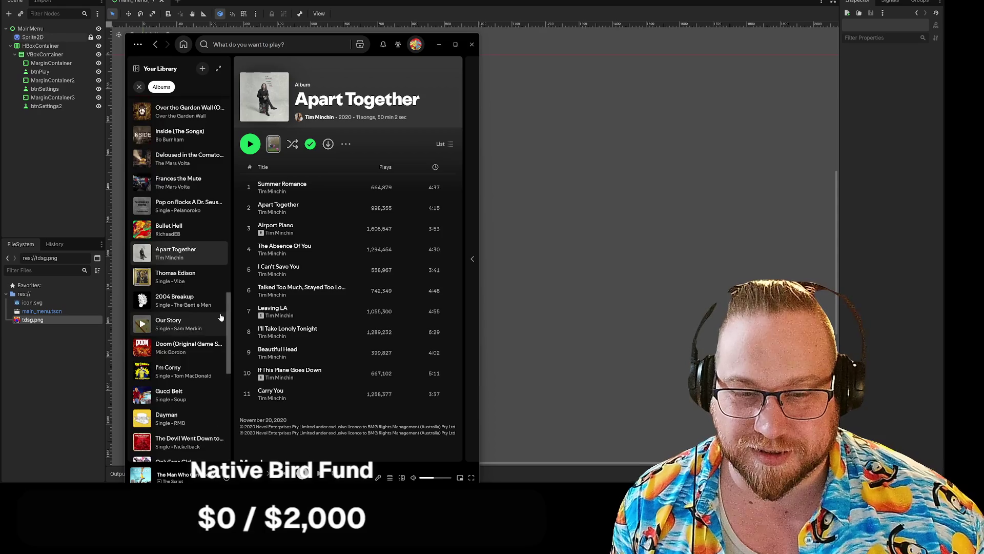
{"action": "left_click", "coordinate": [214, 293]}
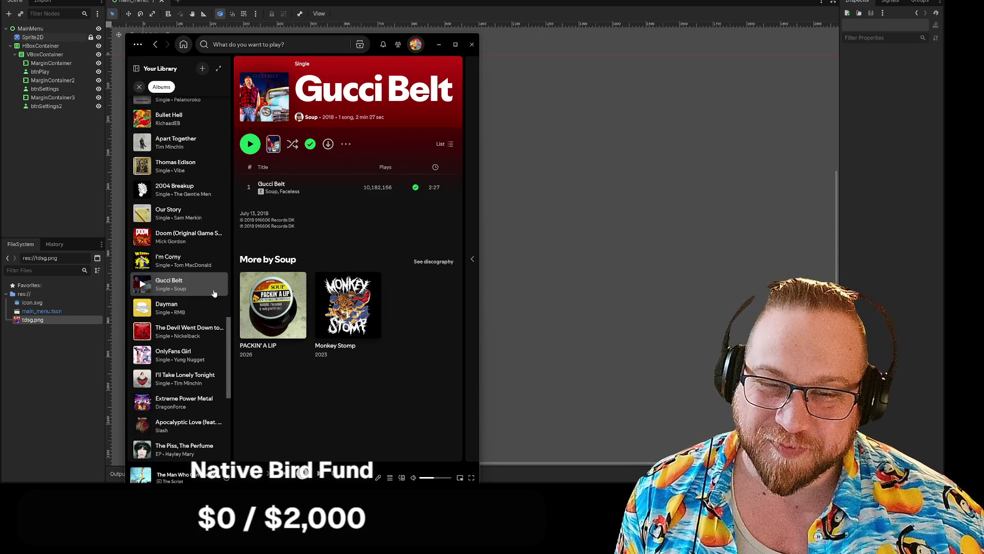
{"action": "scroll", "coordinate": [214, 294], "scroll_direction": "down", "scroll_amount": 2}
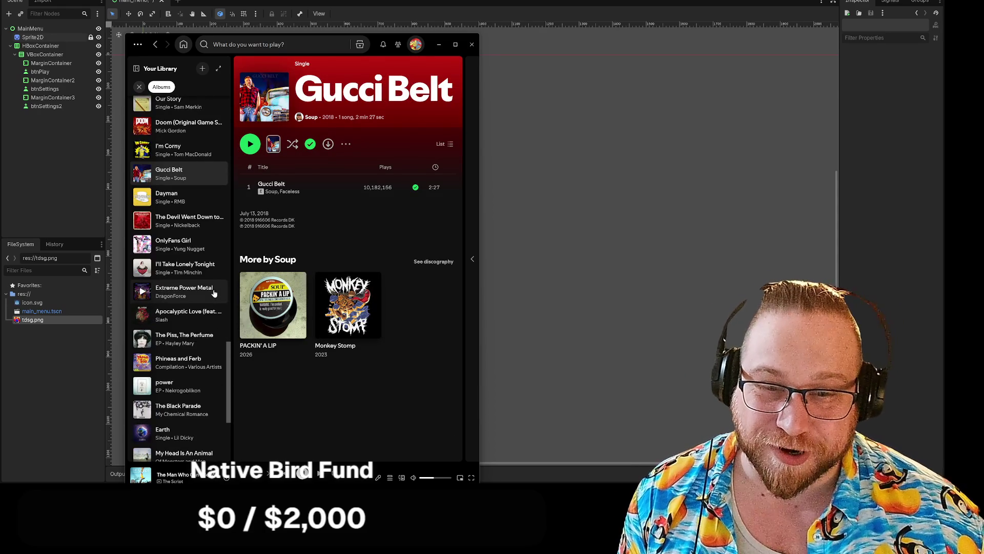
{"action": "scroll", "coordinate": [213, 297], "scroll_direction": "down", "scroll_amount": 2}
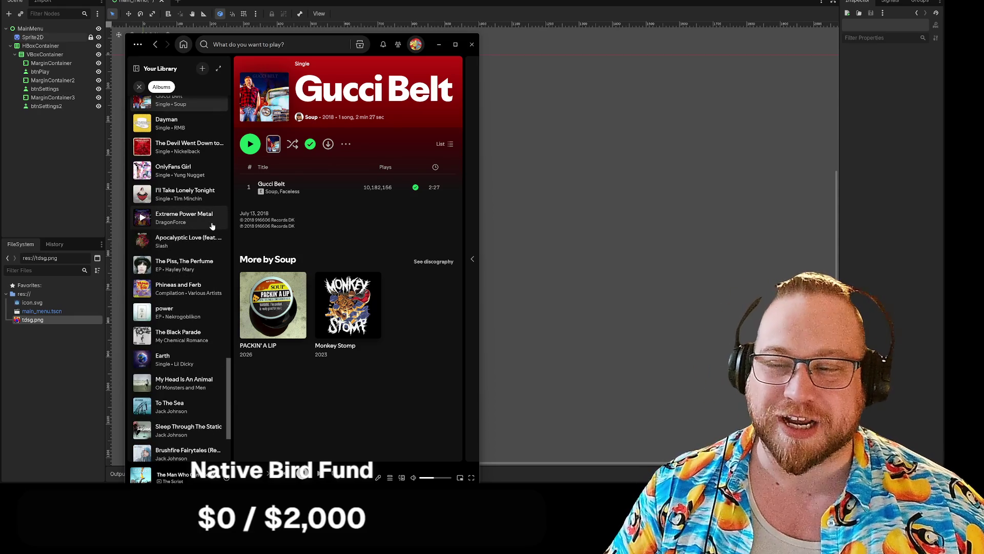
{"action": "left_click", "coordinate": [210, 249]}
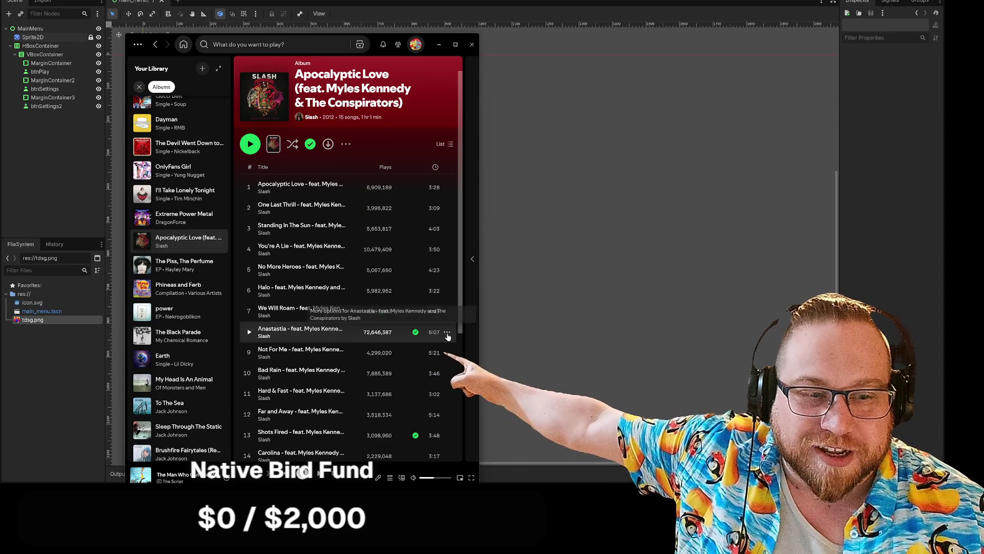
Add track 8, Anastasia, to the play queue
{"action": "left_click", "coordinate": [447, 333]}
{"action": "mouse_move", "coordinate": [389, 321]}
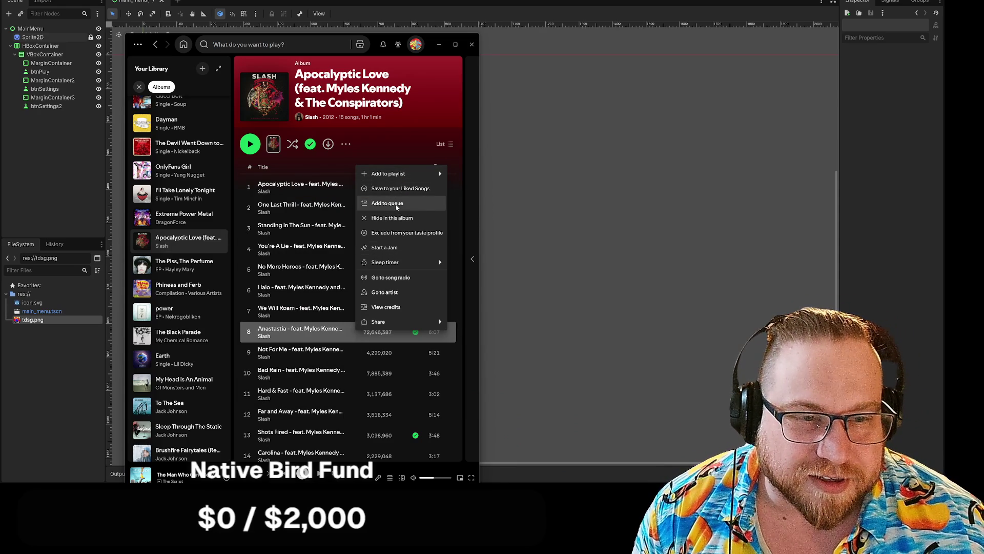
{"action": "left_click", "coordinate": [397, 206]}
Open the power EP and the Nekrogoblikon artist page, then minimize Spotify
{"action": "scroll", "coordinate": [434, 327], "scroll_direction": "down", "scroll_amount": 3}
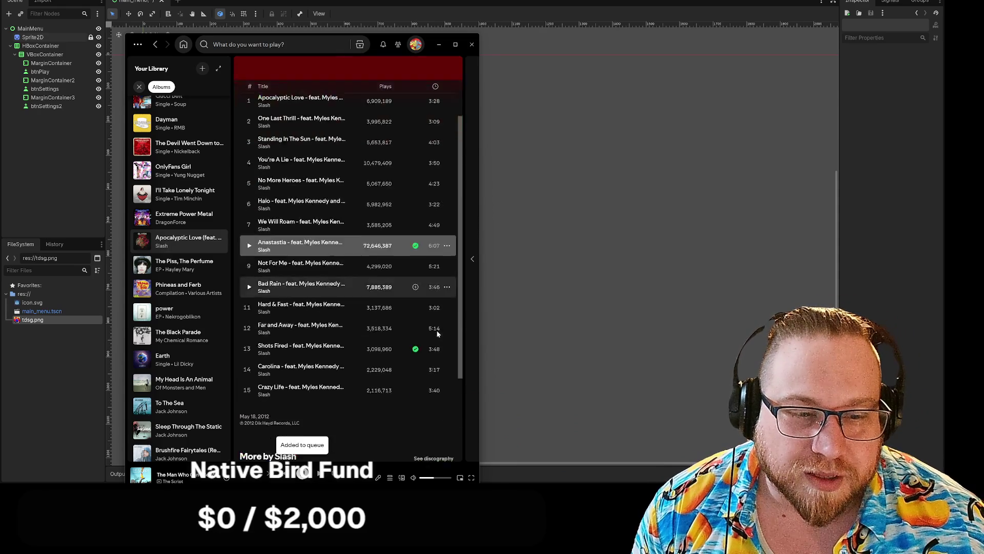
{"action": "scroll", "coordinate": [390, 317], "scroll_direction": "up", "scroll_amount": 2}
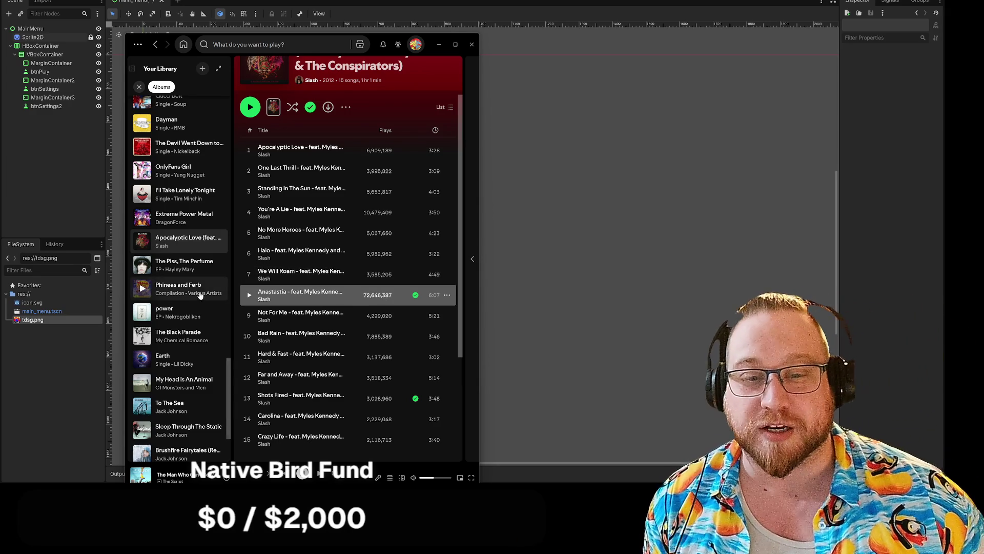
{"action": "scroll", "coordinate": [197, 294], "scroll_direction": "down", "scroll_amount": 1}
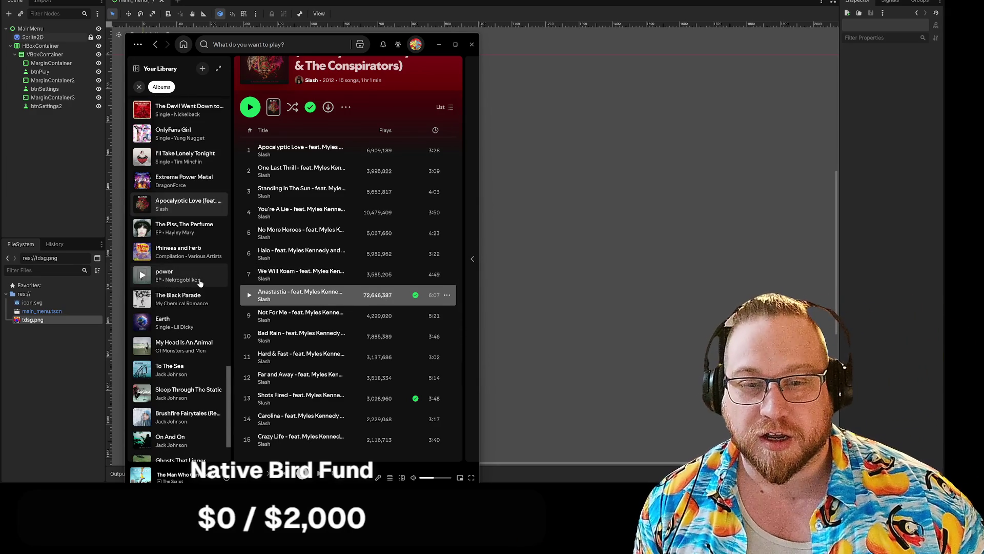
{"action": "left_click", "coordinate": [201, 283]}
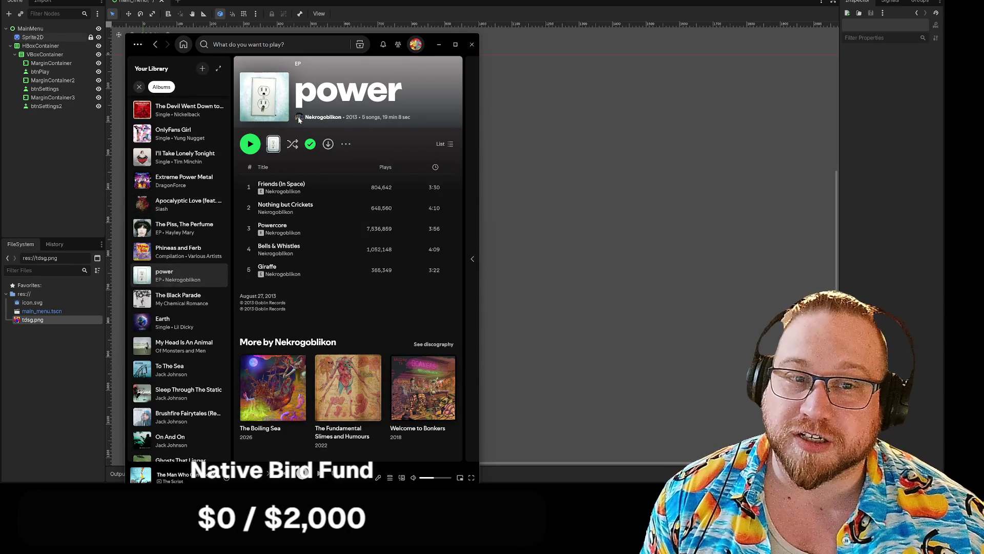
{"action": "left_click", "coordinate": [321, 118]}
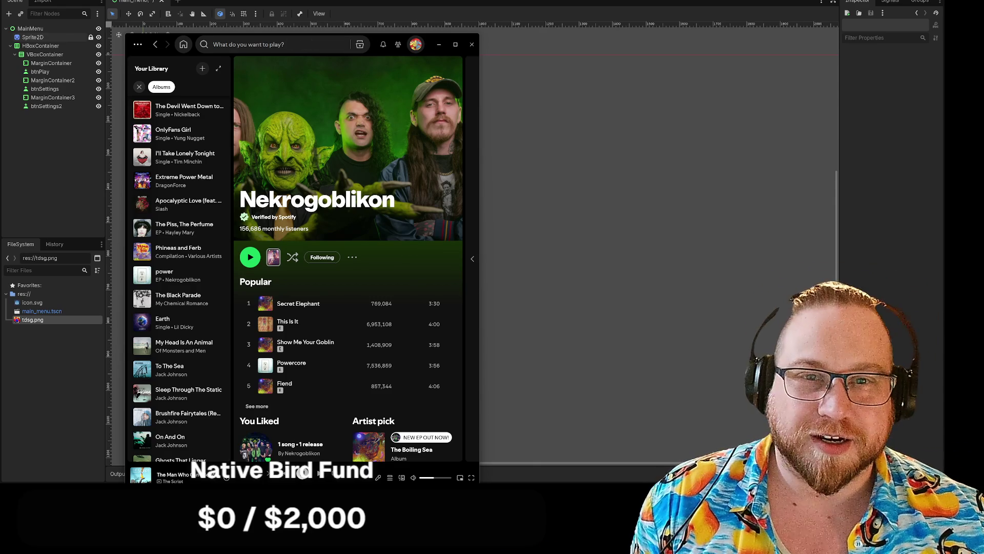
{"action": "key", "text": "super+Down"}
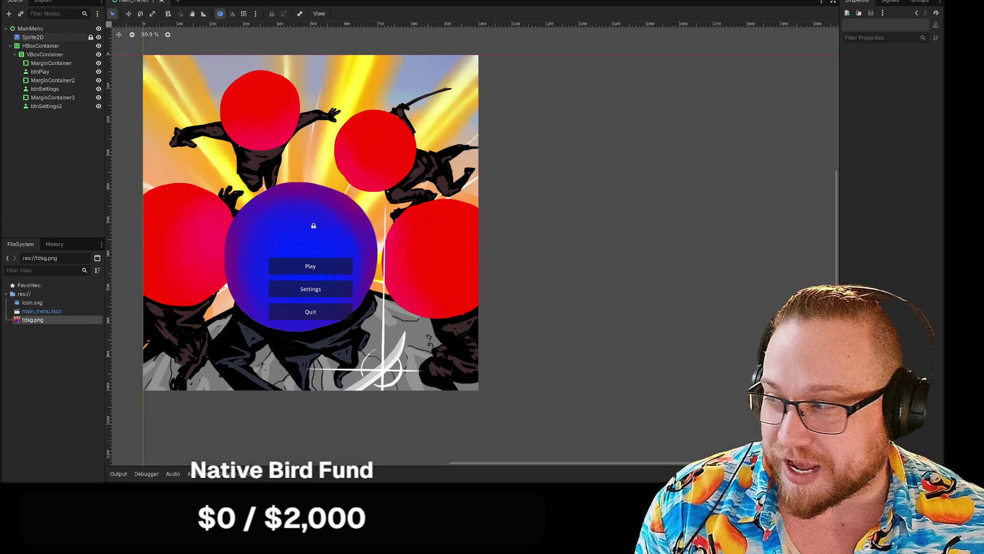
Bring Spotify back, open My Head Is An Animal, and drag the window off the canvas
{"action": "key", "text": "alt+Tab"}
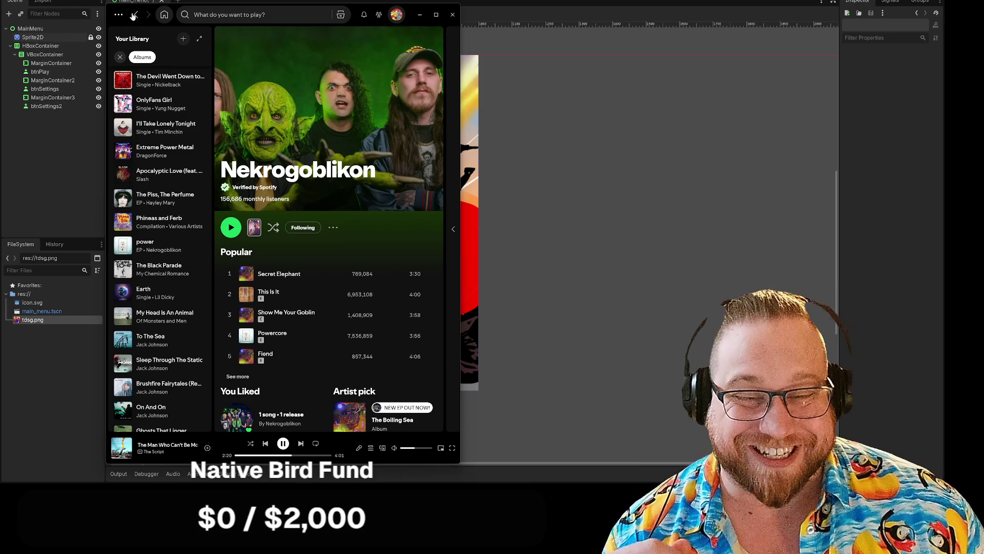
{"action": "scroll", "coordinate": [196, 259], "scroll_direction": "down", "scroll_amount": 2}
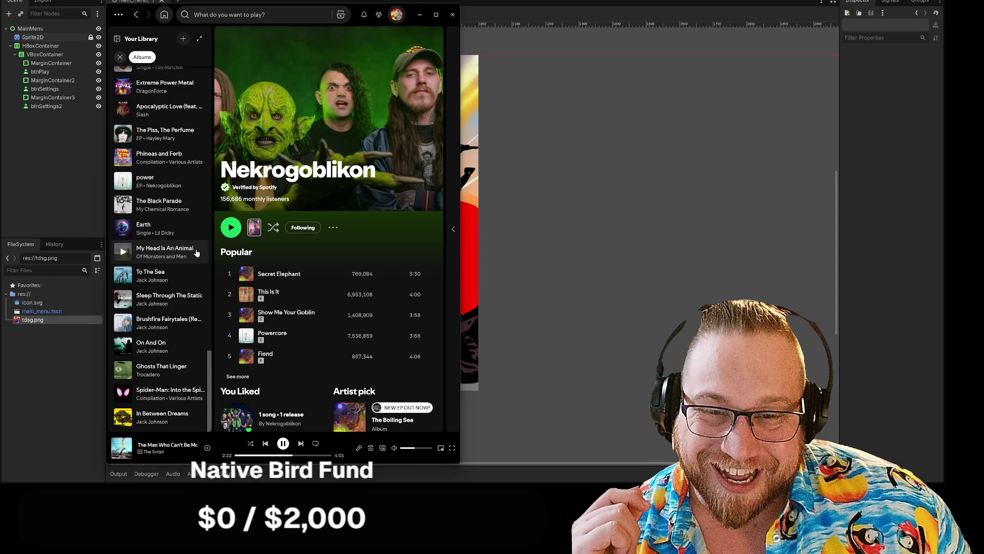
{"action": "left_click", "coordinate": [184, 262]}
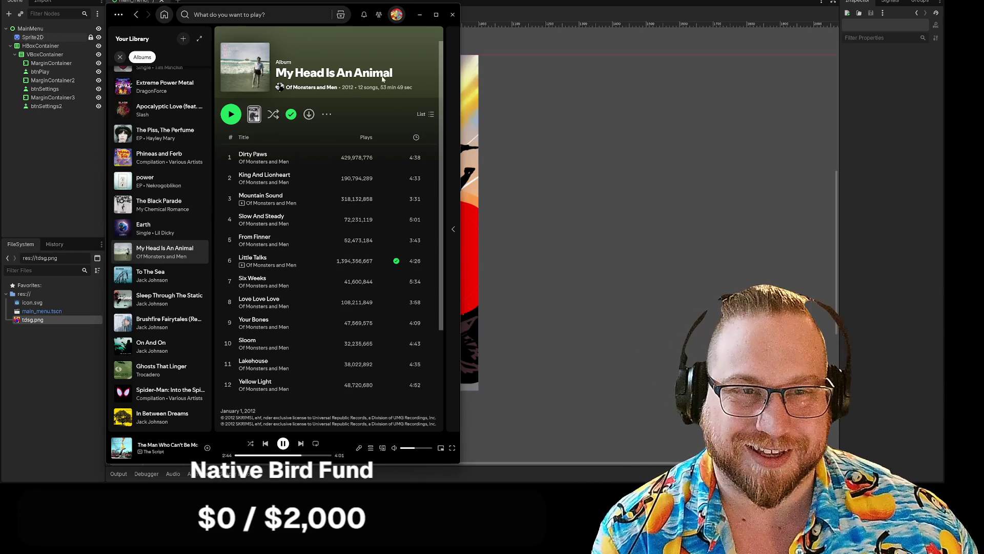
{"action": "mouse_move", "coordinate": [131, 12]}
{"action": "left_mouse_down"}
{"action": "mouse_move", "coordinate": [54, 14]}
{"action": "mouse_move", "coordinate": [92, 31]}
{"action": "mouse_move", "coordinate": [0, 46]}
{"action": "left_mouse_up"}
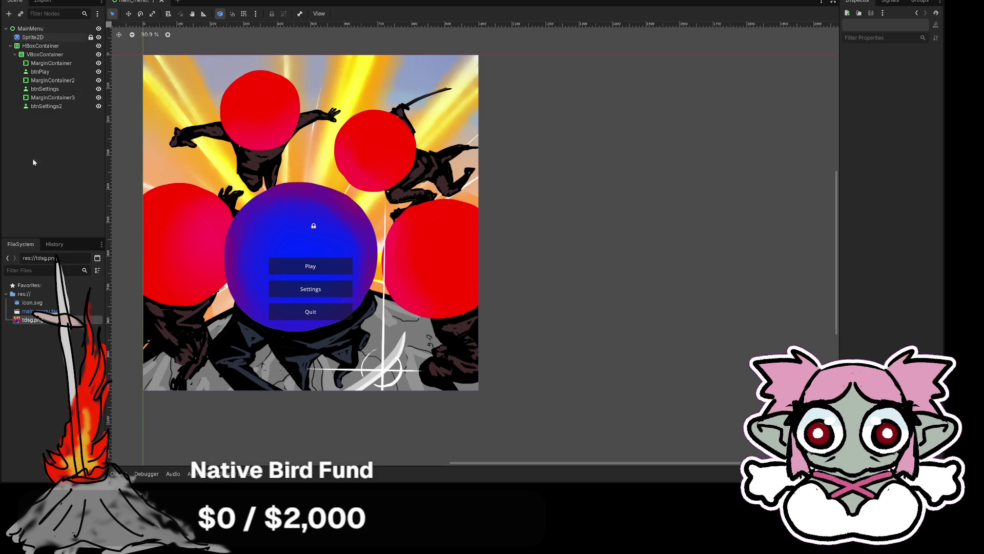
Check selection of MainMenu, Sprite2D and MarginContainer, keeping the Sprite2D background locked
{"action": "left_click", "coordinate": [32, 29]}
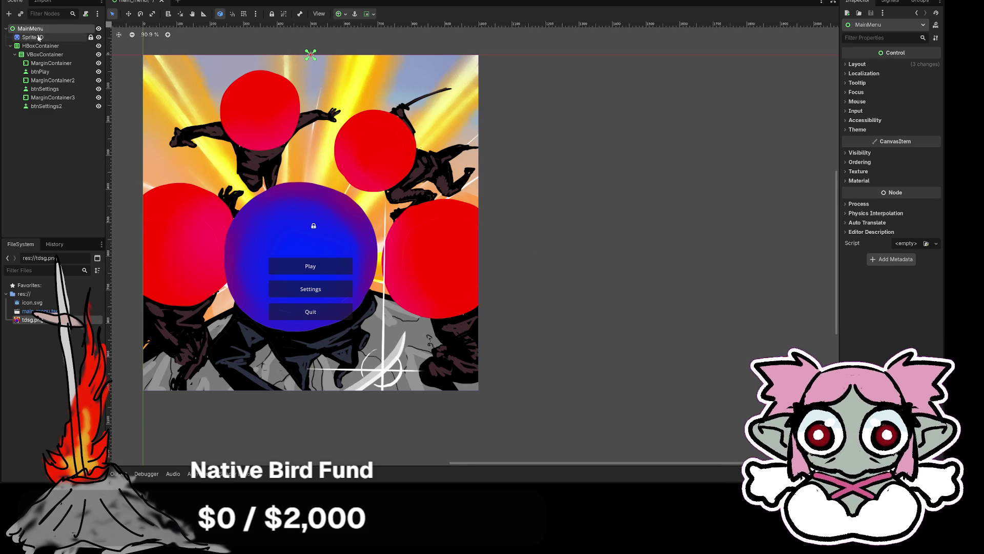
{"action": "left_click", "coordinate": [32, 38]}
{"action": "left_click", "coordinate": [314, 227]}
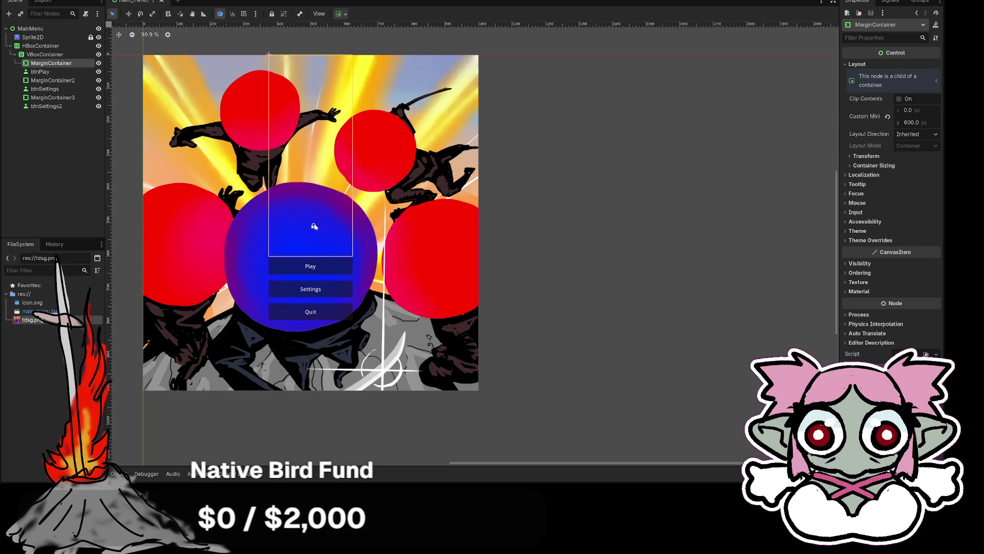
{"action": "left_click", "coordinate": [33, 38]}
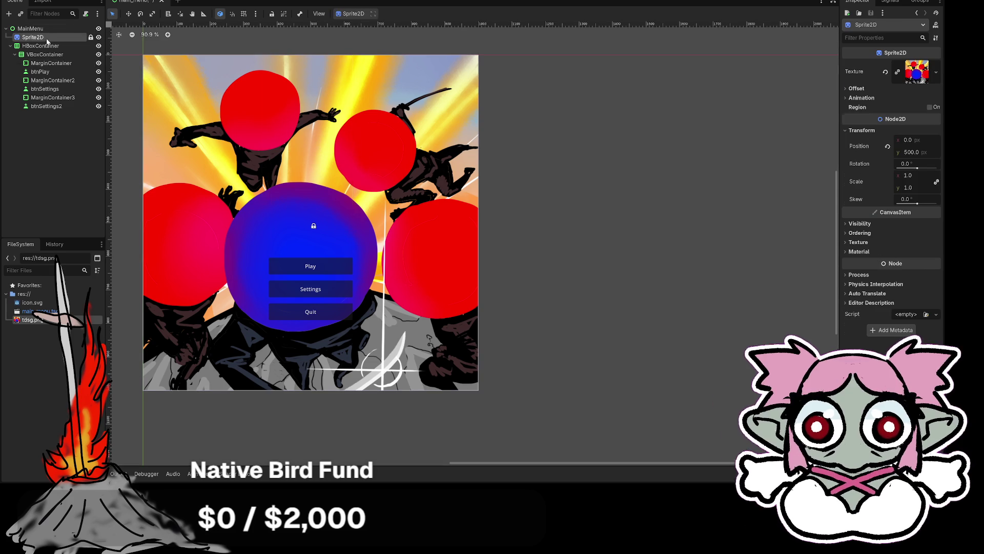
{"action": "left_click", "coordinate": [272, 15]}
{"action": "left_click", "coordinate": [272, 16]}
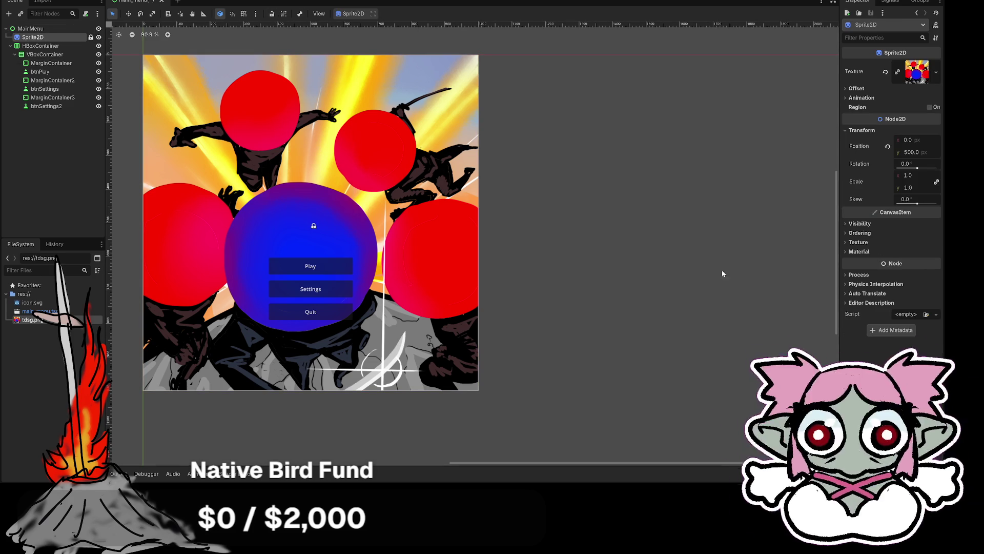
{"action": "left_click", "coordinate": [663, 223]}
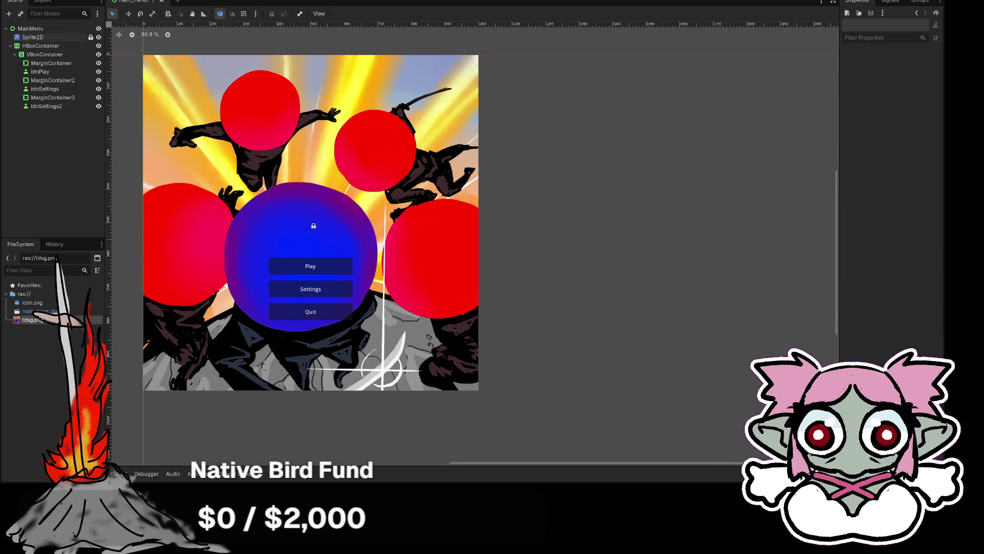
Save and test-run the main menu scene, close the game window, and hide the Output panel
{"action": "key", "text": "ctrl+s"}
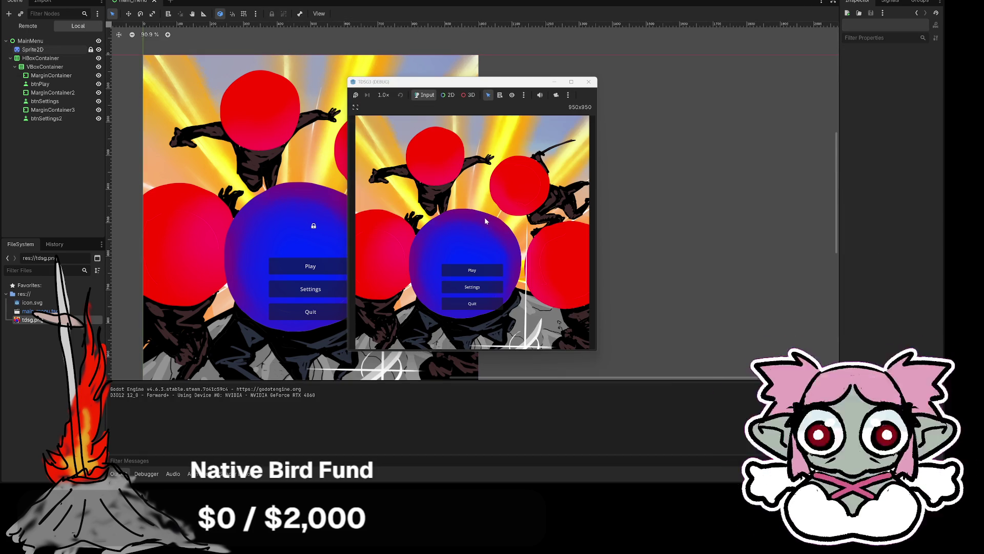
{"action": "left_click", "coordinate": [530, 62]}
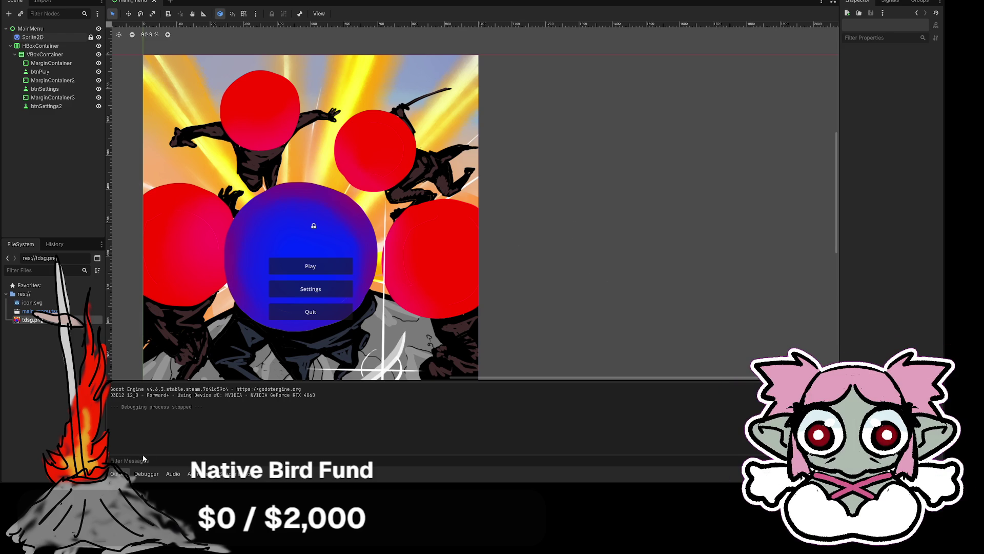
{"action": "left_click", "coordinate": [117, 473]}
{"action": "mouse_move", "coordinate": [641, 268]}
{"action": "left_mouse_down"}
{"action": "mouse_move", "coordinate": [615, 244]}
{"action": "mouse_move", "coordinate": [620, 253]}
{"action": "left_mouse_up"}
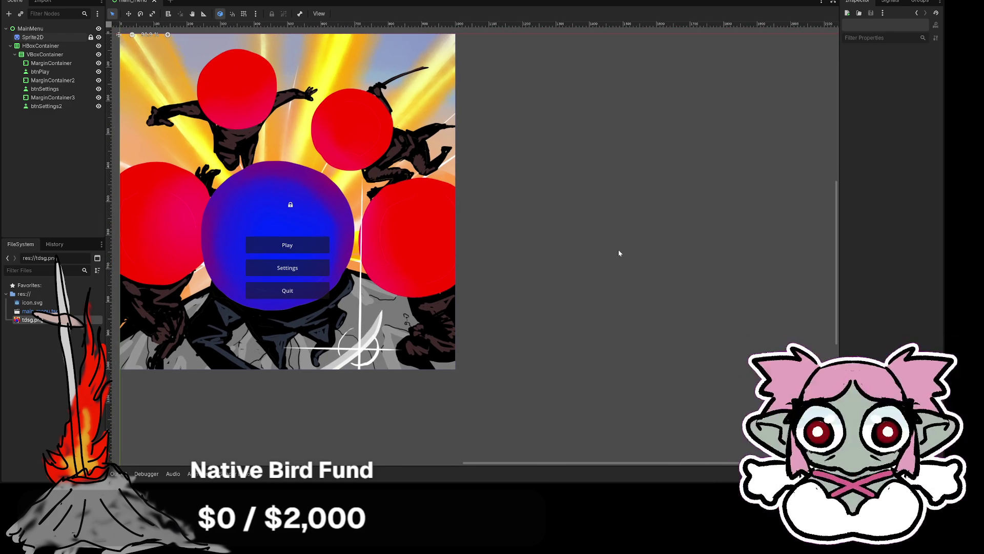
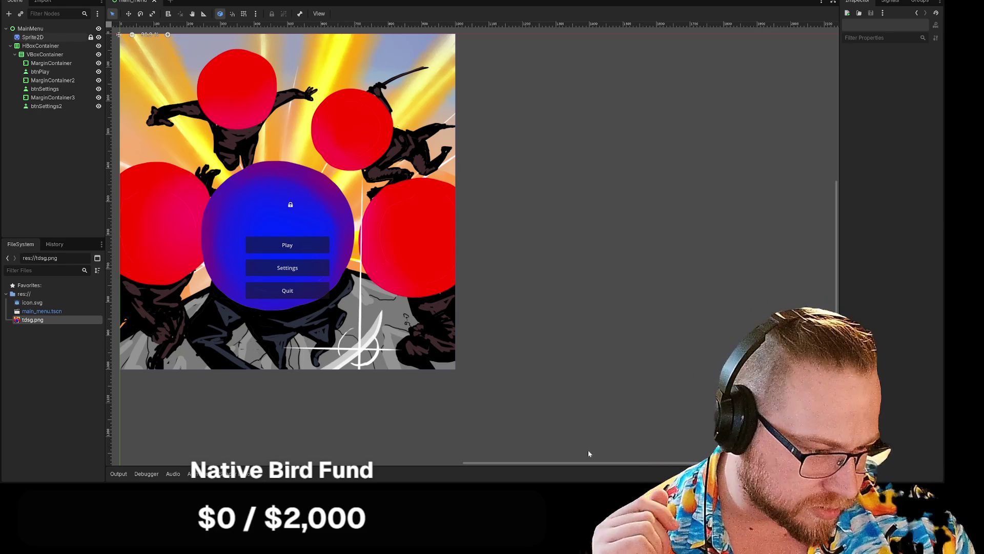
Launch a second Godot instance, run it with F5, then switch to the Main scene
{"action": "right_click", "coordinate": [564, 440]}
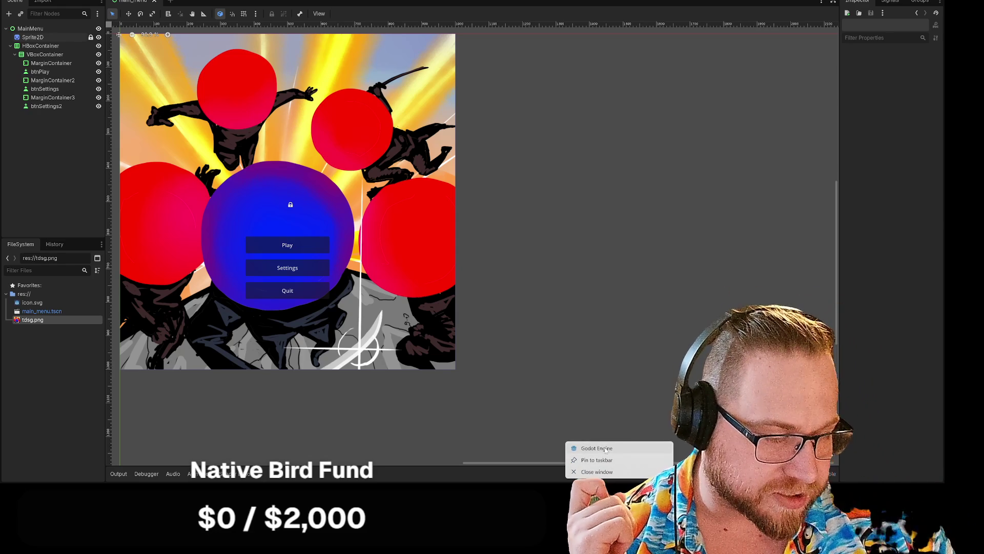
{"action": "left_click", "coordinate": [575, 382]}
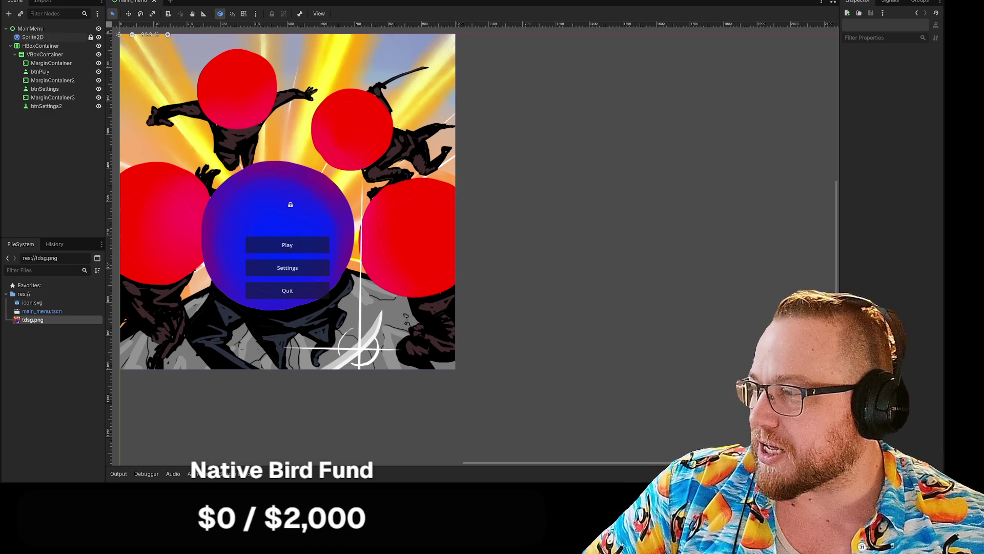
{"action": "key", "text": "F5"}
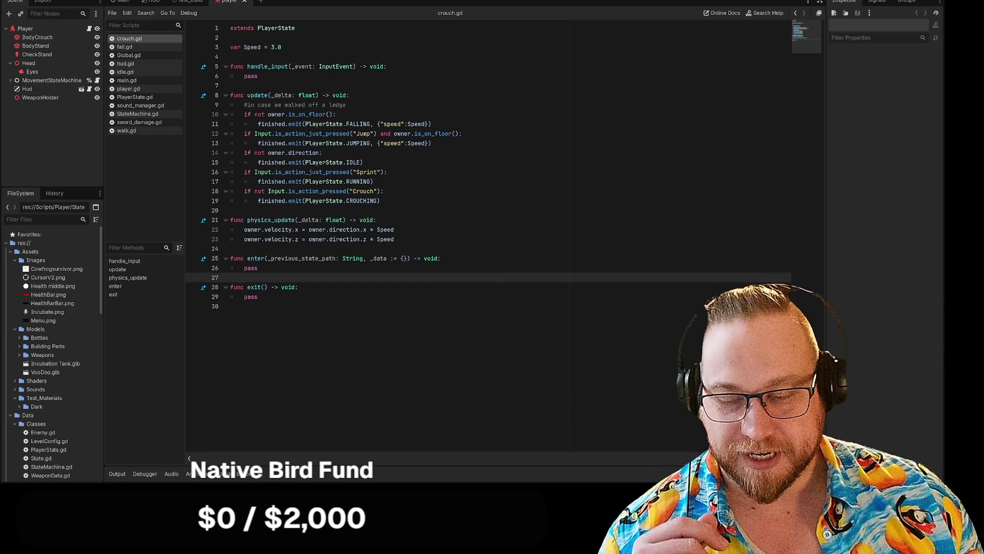
{"action": "mouse_move", "coordinate": [418, 144]}
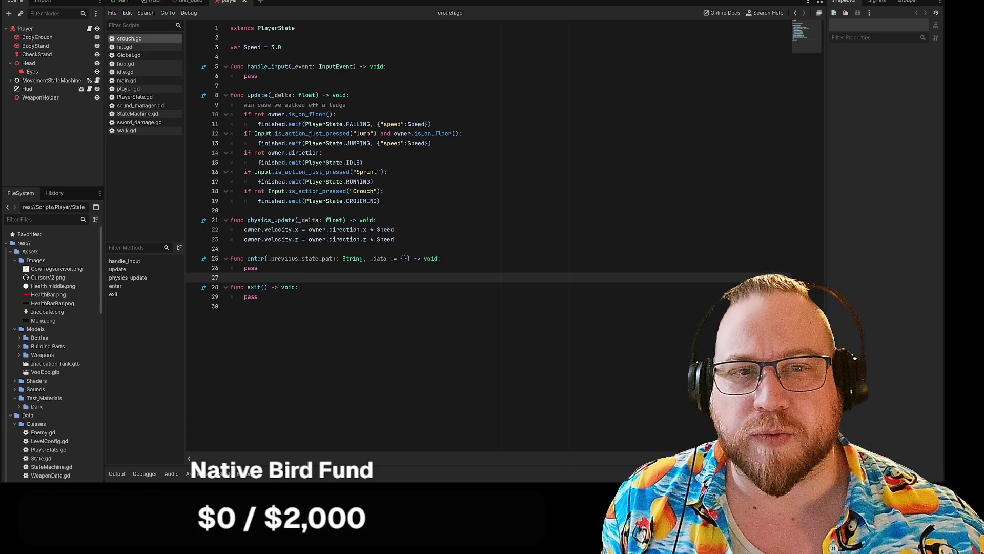
{"action": "left_click", "coordinate": [122, 3]}
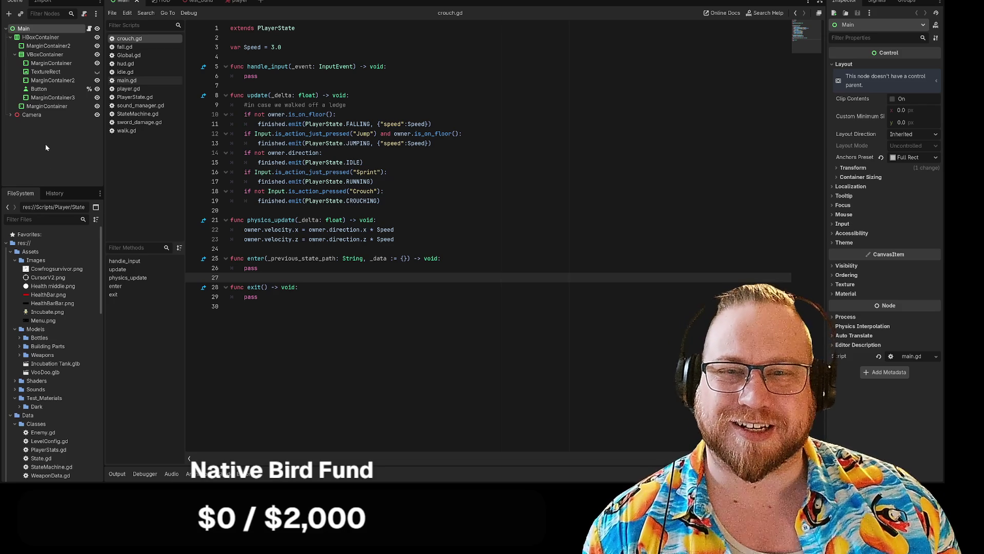
Run the project, press 'Start da Game' to reach the 75% loading screen, then stop the game
{"action": "left_click", "coordinate": [44, 91]}
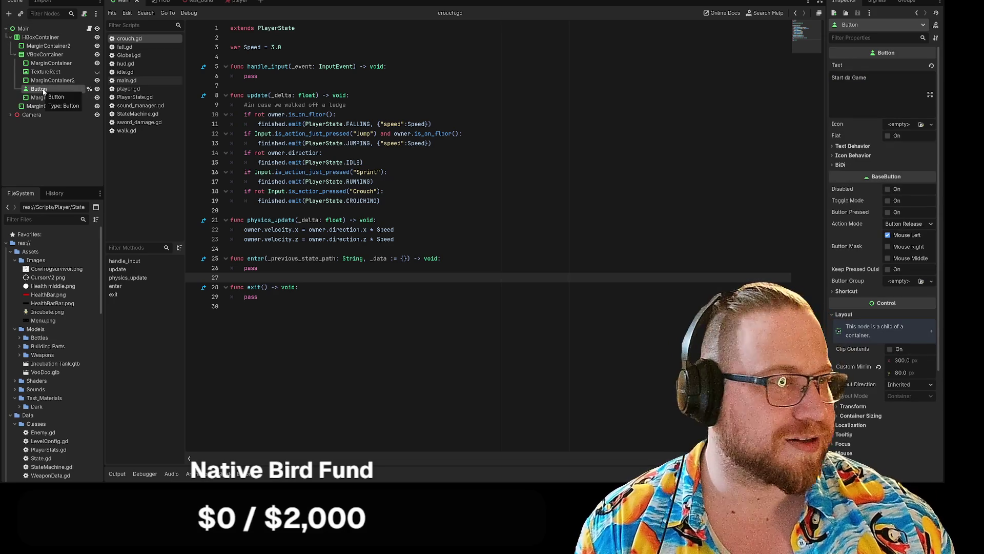
{"action": "key", "text": "F5"}
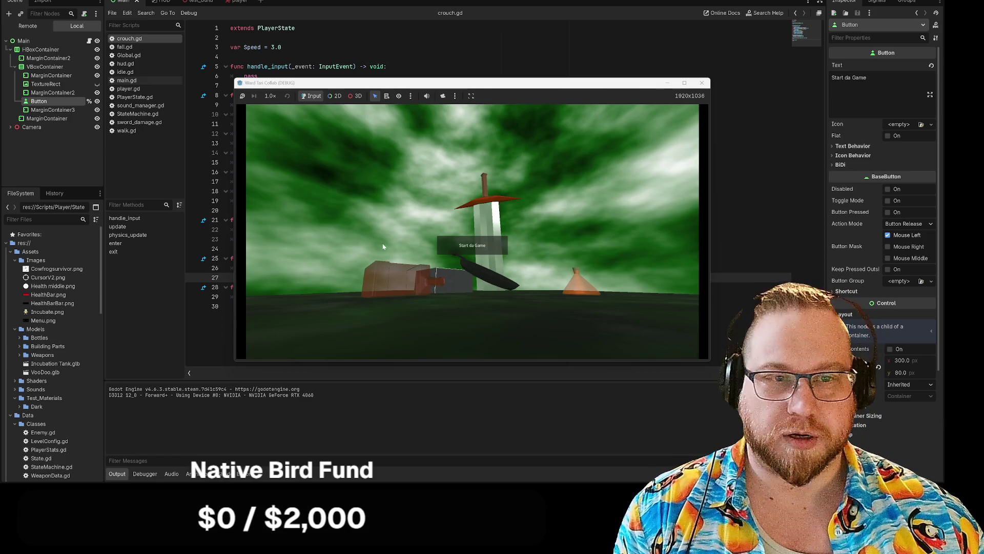
{"action": "left_click", "coordinate": [472, 247]}
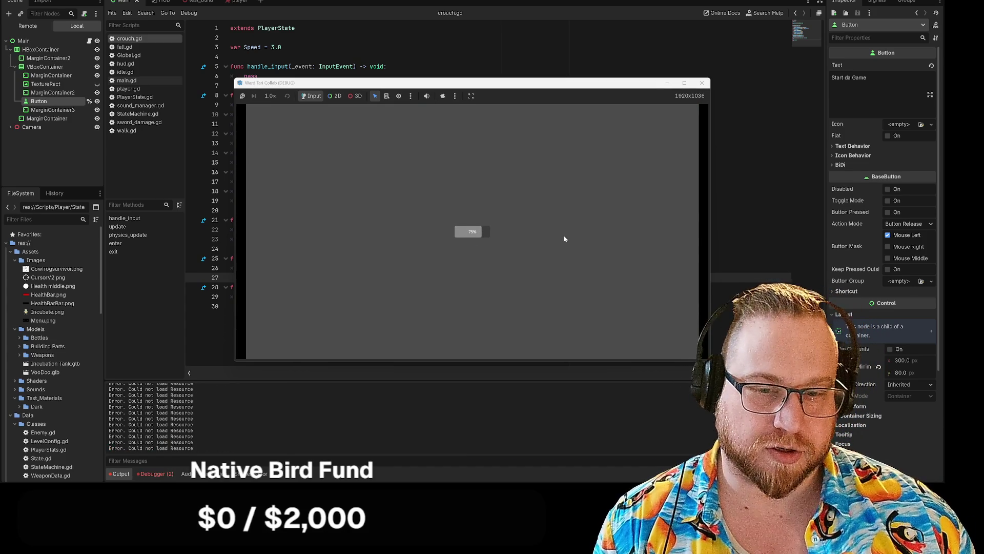
{"action": "left_click", "coordinate": [702, 83]}
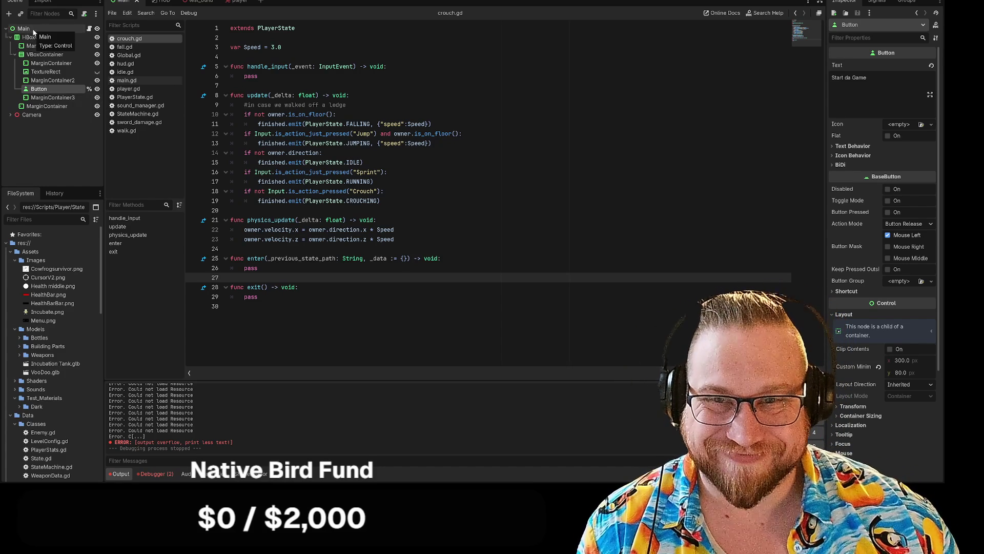
Open Main's main.gd and review the %Button declaration and start_game's ribbit() and start_loading_scene calls
{"action": "left_click", "coordinate": [33, 30]}
{"action": "left_click", "coordinate": [89, 28]}
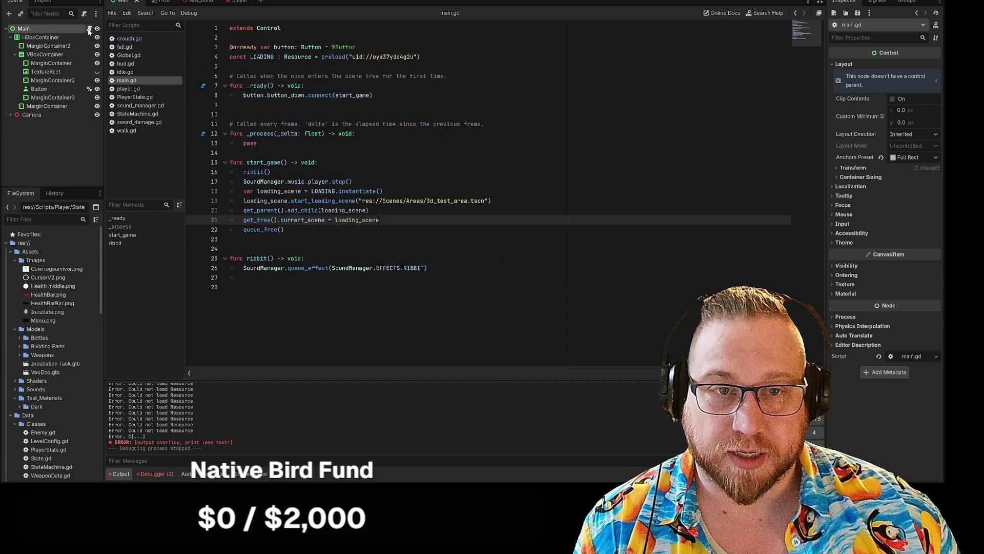
{"action": "left_click", "coordinate": [318, 162]}
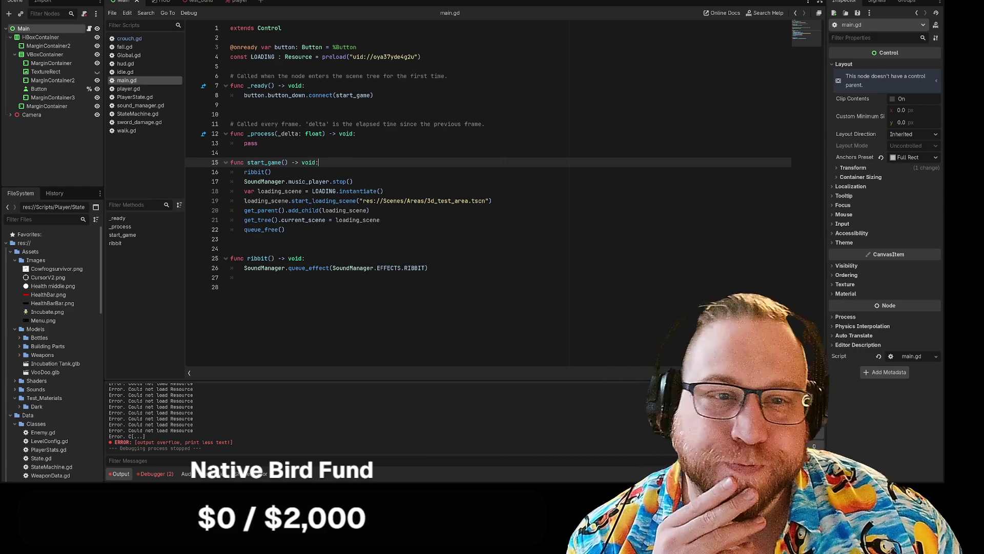
{"action": "left_click", "coordinate": [357, 47]}
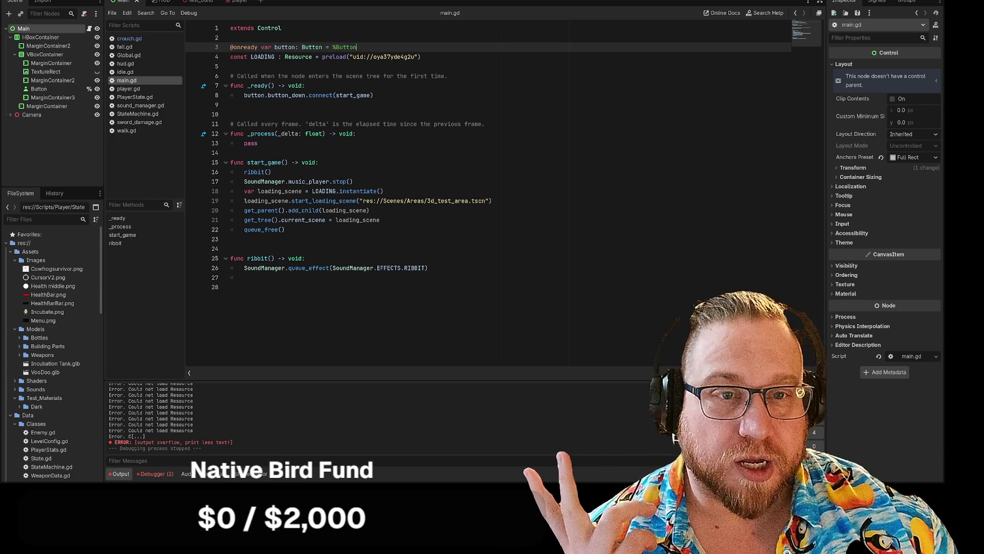
{"action": "left_click_drag", "start_coordinate": [357, 47], "coordinate": [302, 47]}
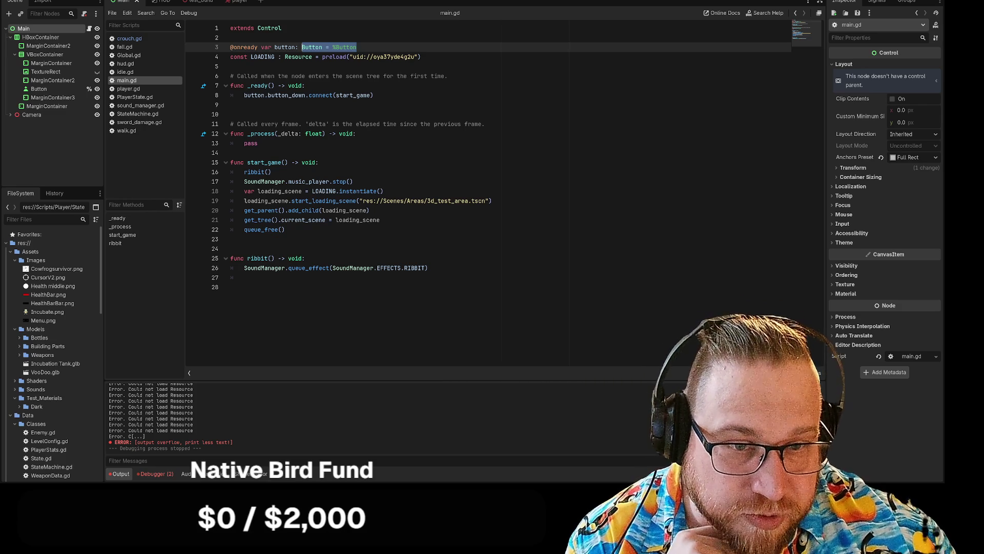
{"action": "left_click", "coordinate": [272, 172]}
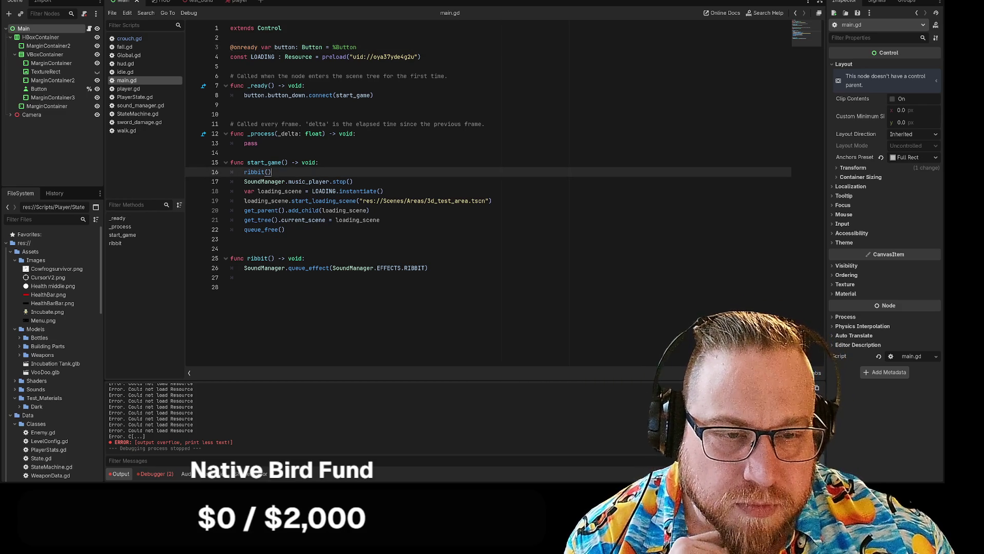
{"action": "left_click", "coordinate": [383, 191]}
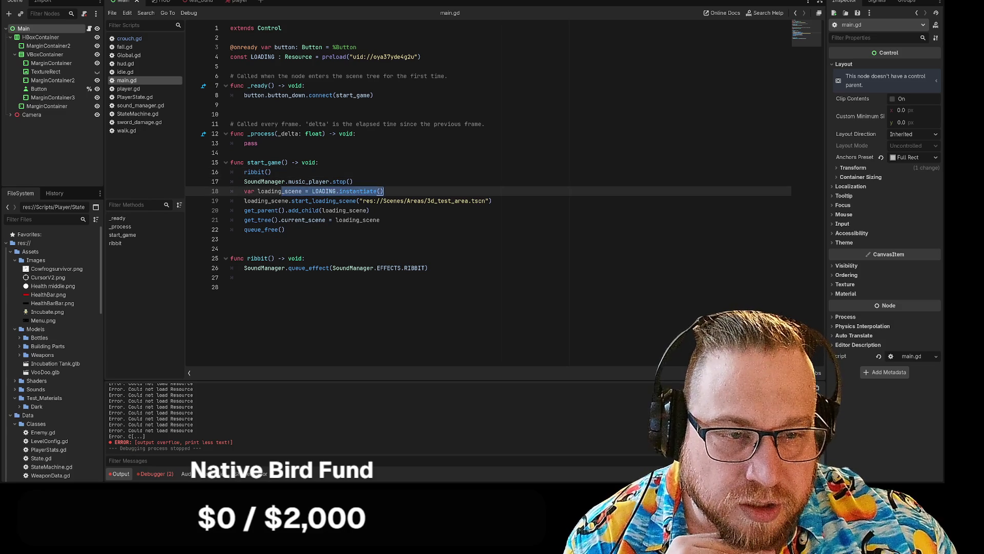
{"action": "left_click_drag", "start_coordinate": [244, 200], "coordinate": [492, 201]}
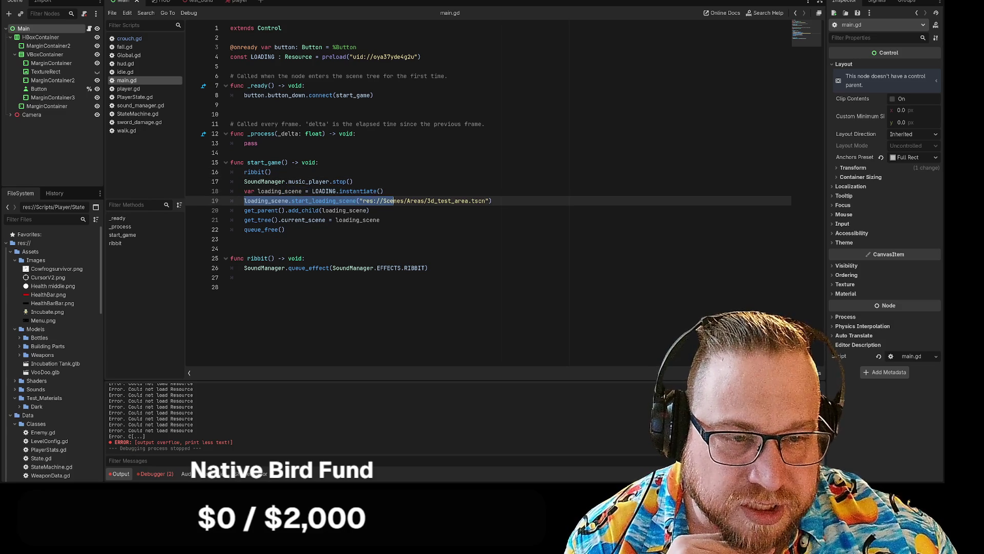
{"action": "left_click", "coordinate": [492, 201]}
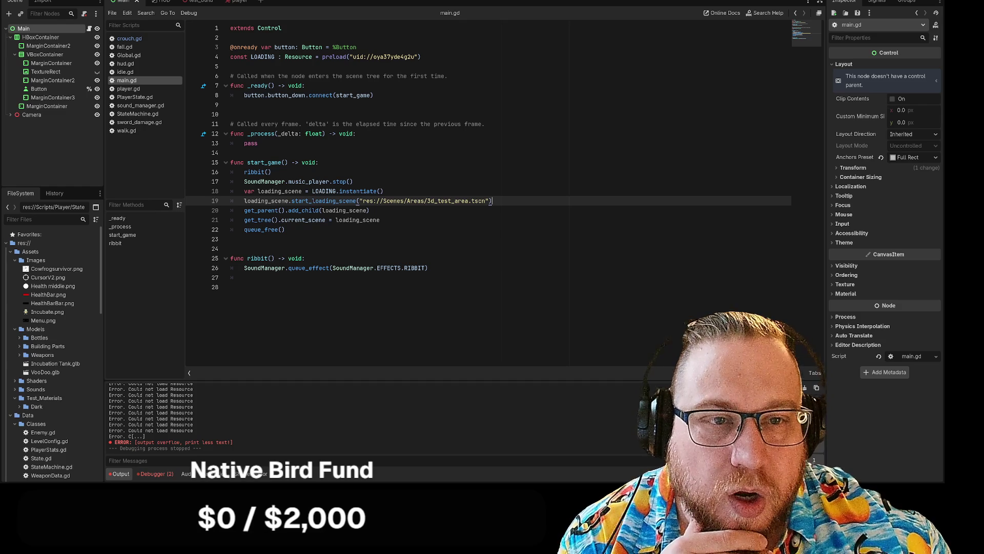
Inspect the Button declaration and line 8's button_down connect(start_game), then open connect()'s documentation
{"action": "left_click", "coordinate": [356, 47]}
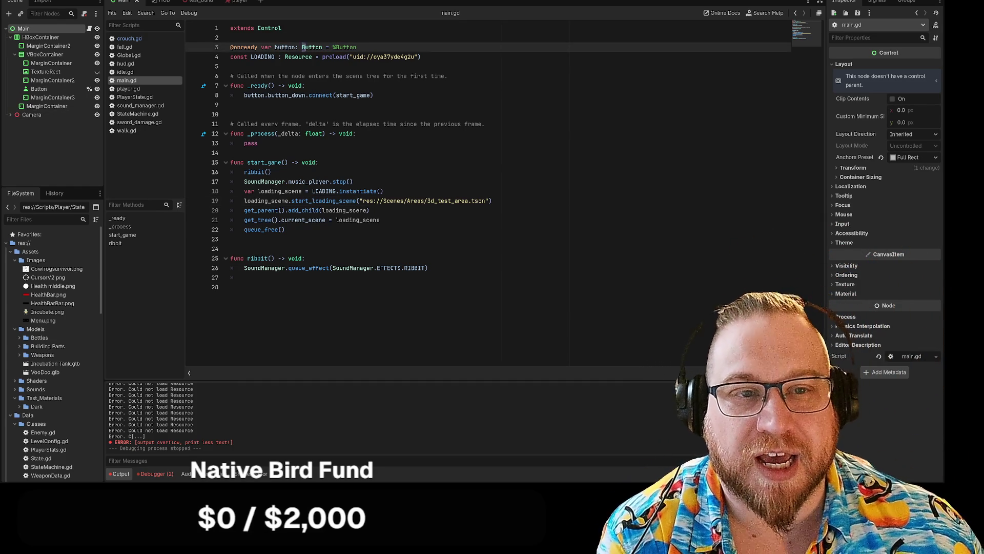
{"action": "double_click", "coordinate": [312, 46]}
{"action": "left_click", "coordinate": [275, 47]}
{"action": "left_click", "coordinate": [375, 95]}
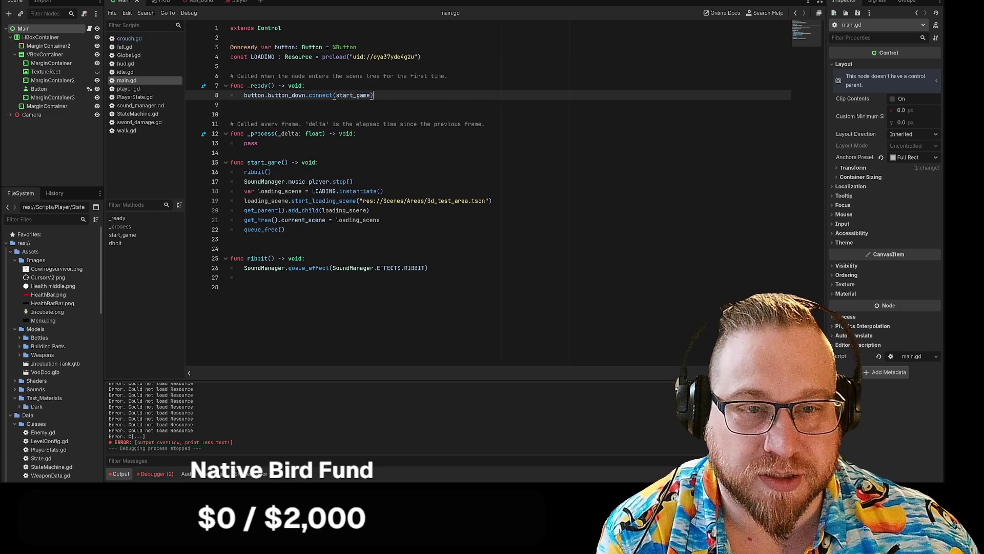
{"action": "left_click_drag", "start_coordinate": [275, 95], "coordinate": [367, 95]}
{"action": "left_click", "coordinate": [374, 96]}
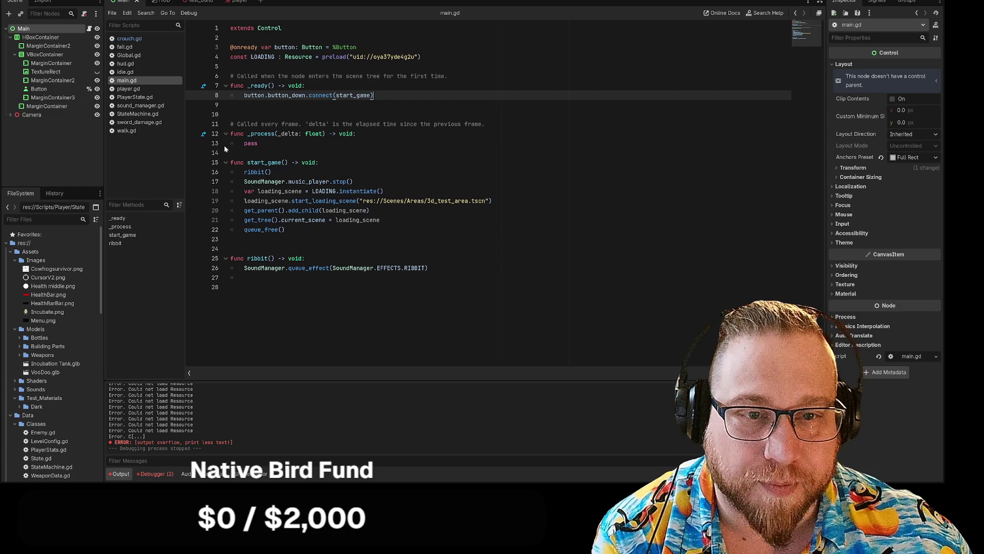
{"action": "left_click", "coordinate": [230, 114]}
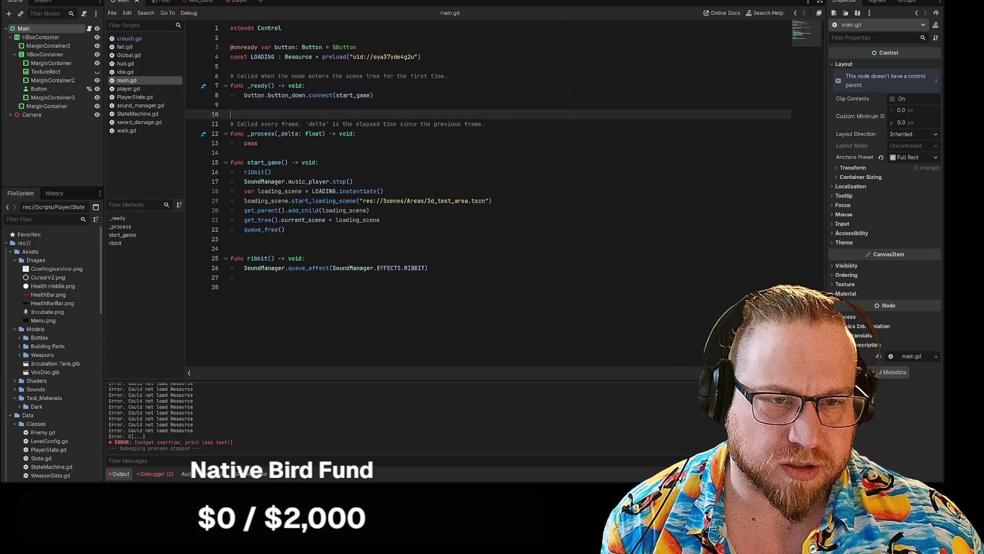
{"action": "left_click", "coordinate": [322, 95], "text": "ctrl"}
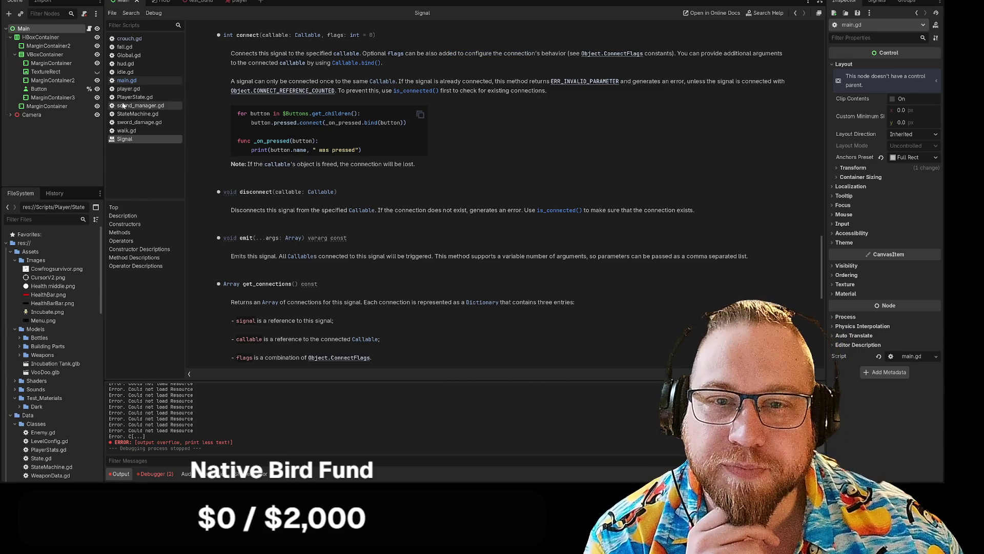
Return to main.gd and select line 8's button_down.connect(start_game) code
{"action": "left_click", "coordinate": [126, 81]}
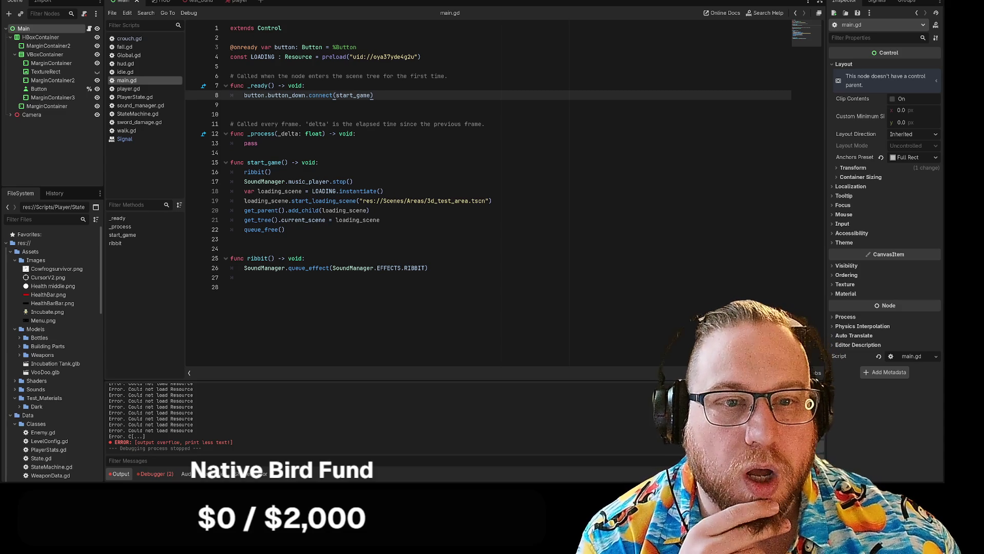
{"action": "key", "text": "shift+Down"}
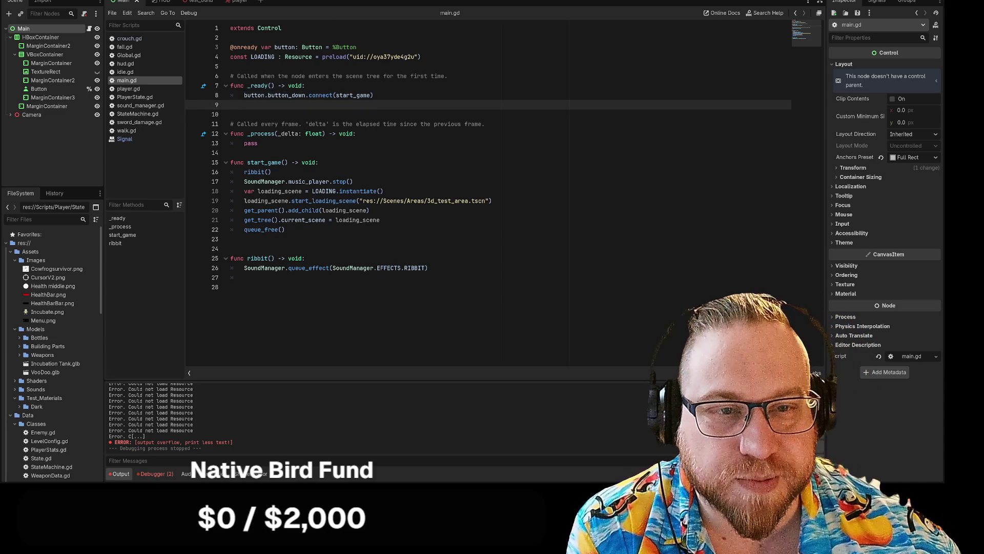
{"action": "left_click_drag", "start_coordinate": [244, 95], "coordinate": [374, 95]}
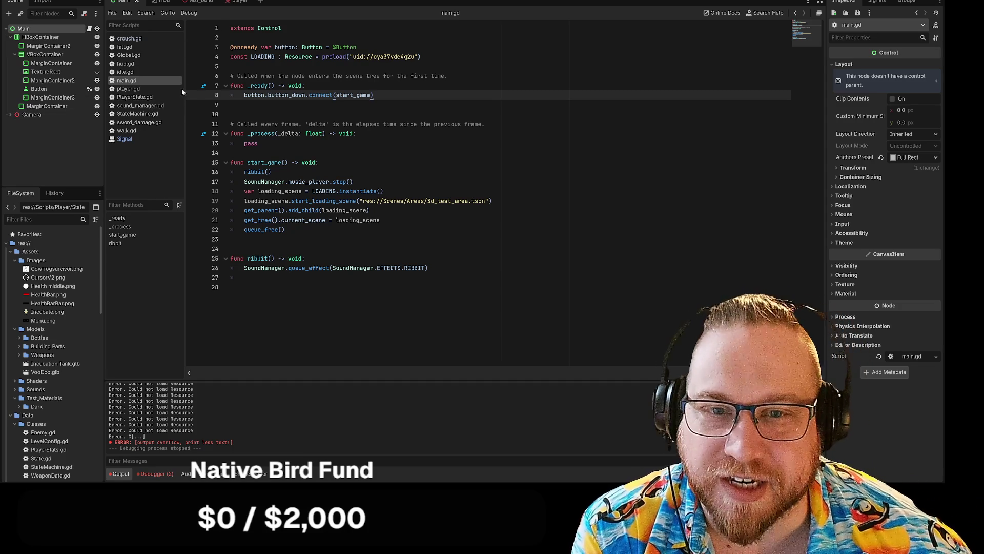
{"action": "left_click", "coordinate": [139, 105]}
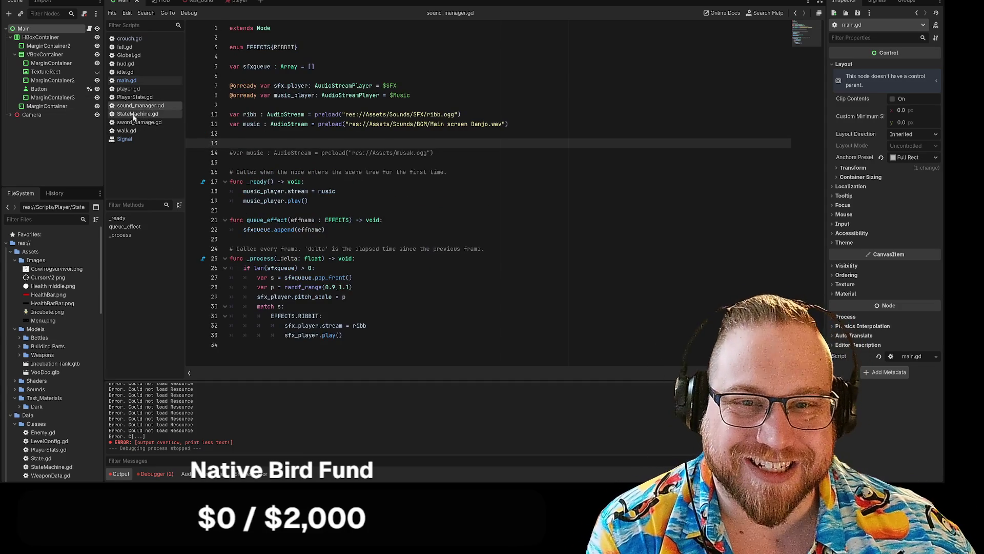
{"action": "left_click", "coordinate": [135, 115]}
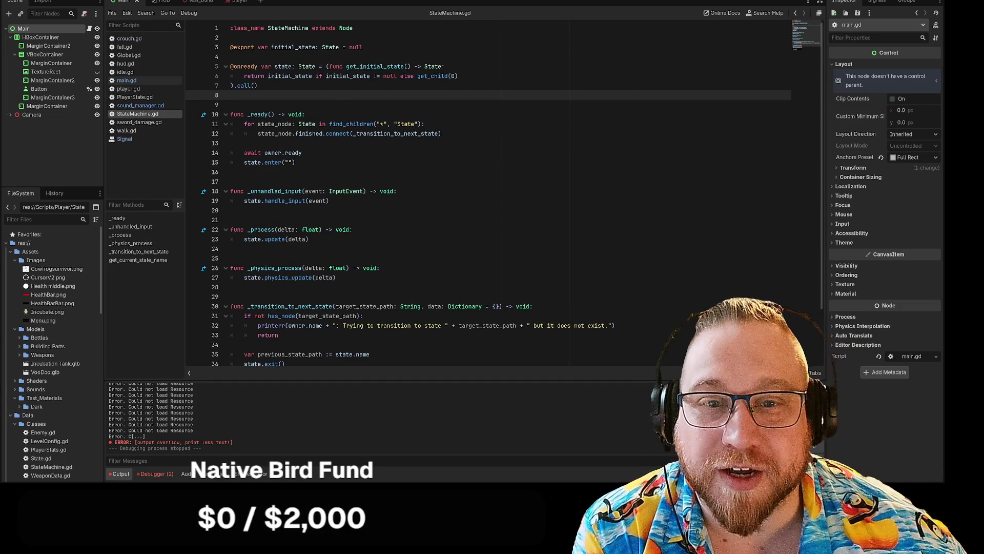
{"action": "left_click", "coordinate": [159, 81]}
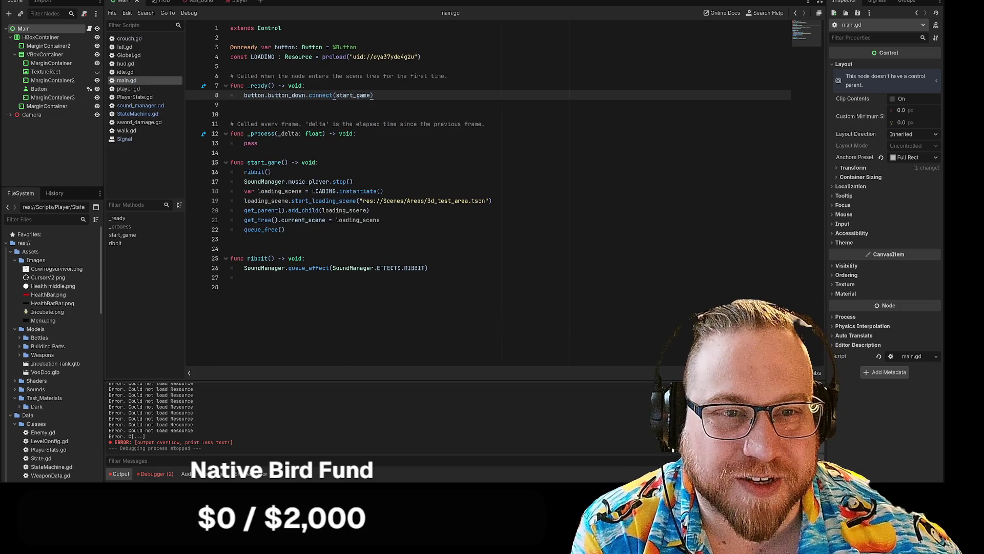